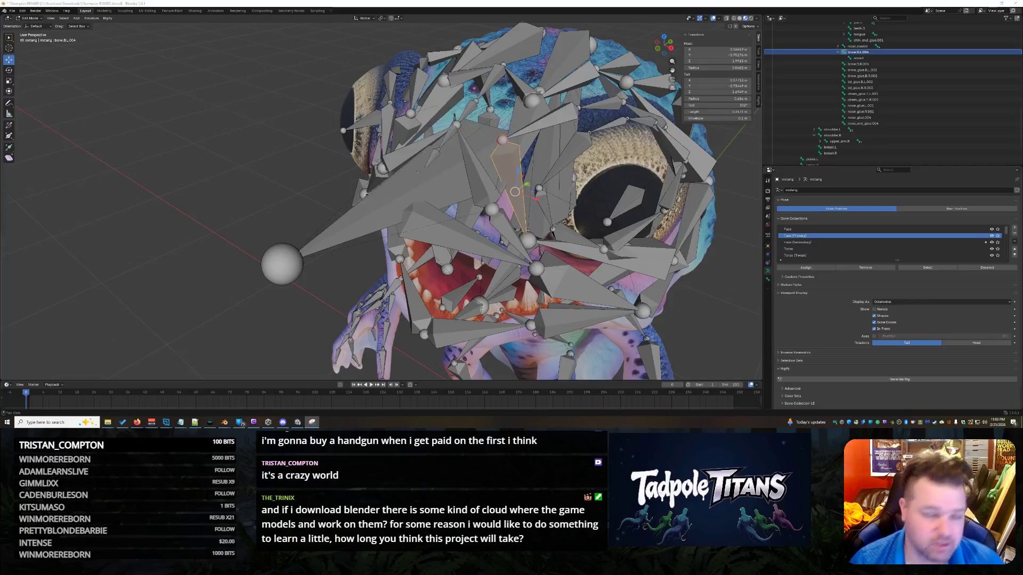
- Type brow.B.L.004's head X 0.16619 and Y -0.75174 m, then select the nose.L bone
left_click(703, 51)
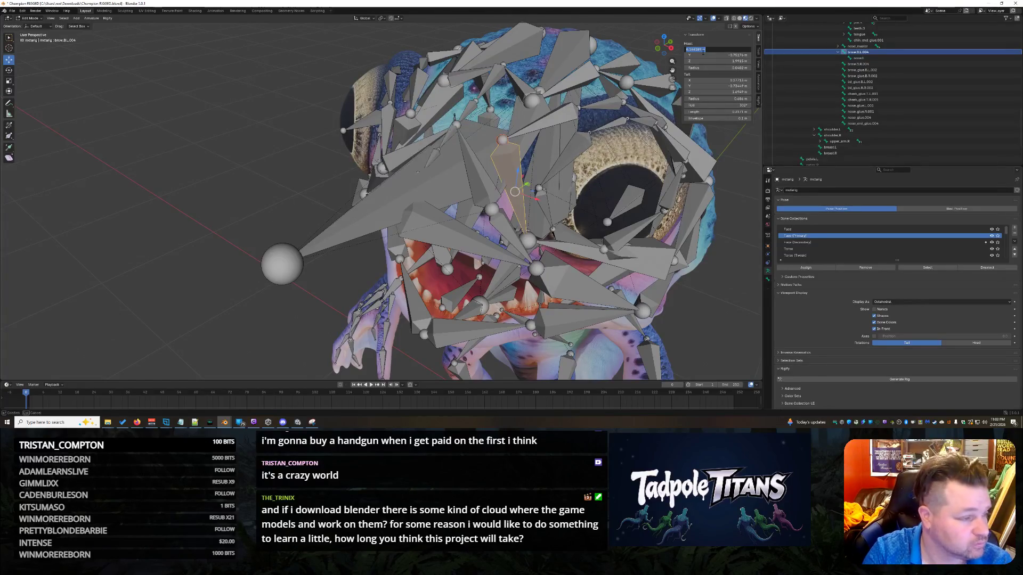
type("0.1")
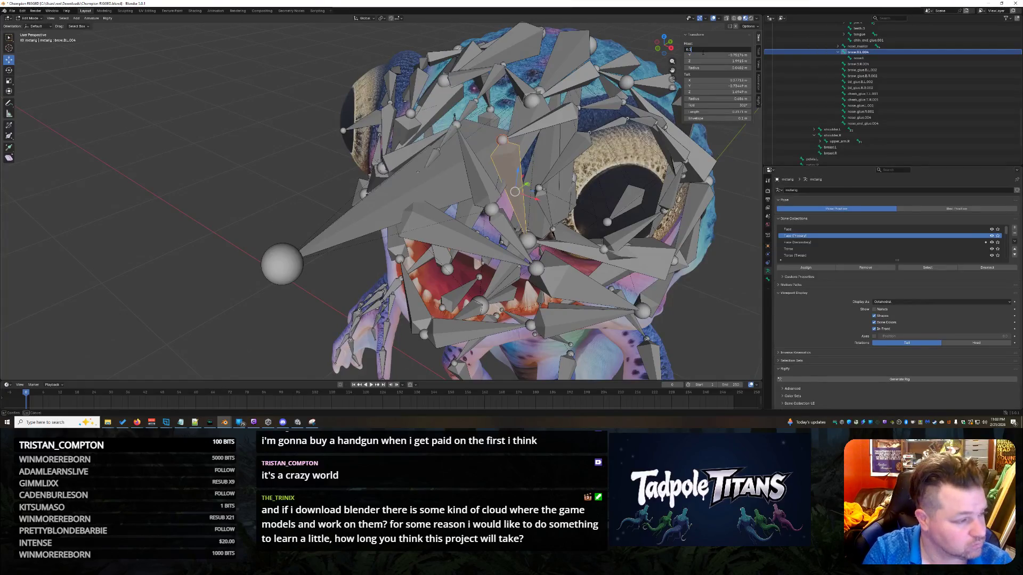
key("Return")
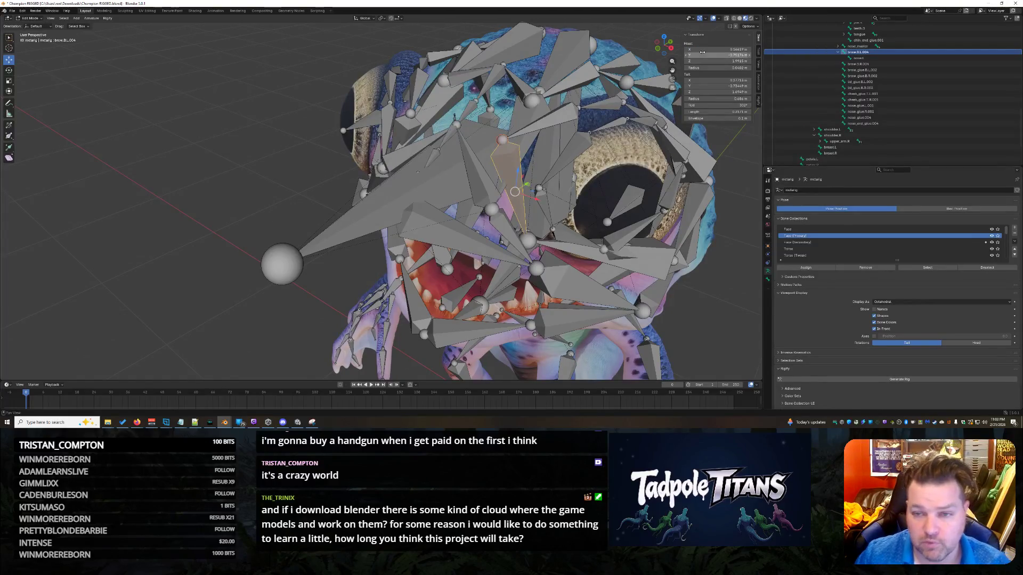
left_click(713, 54)
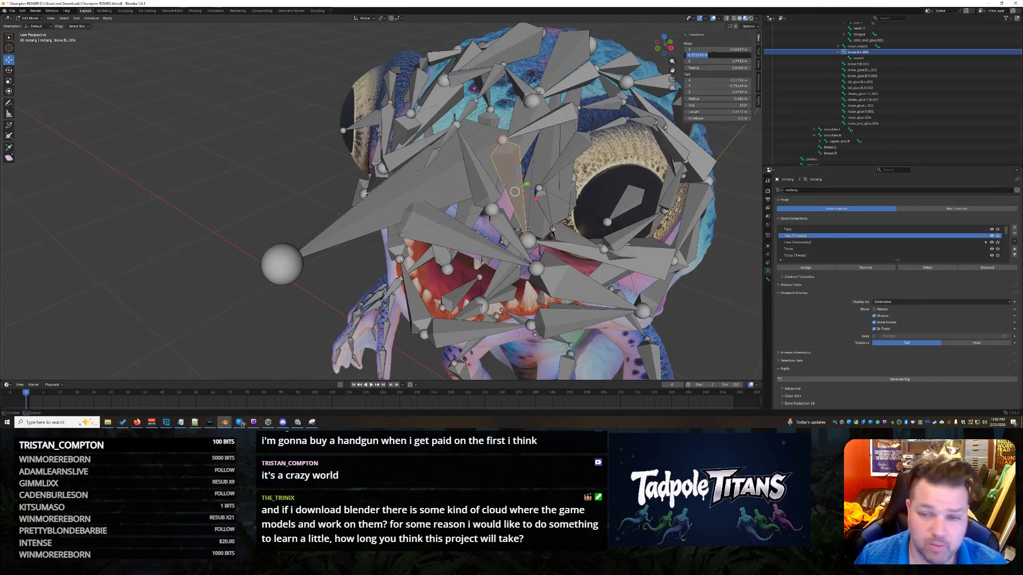
type("-")
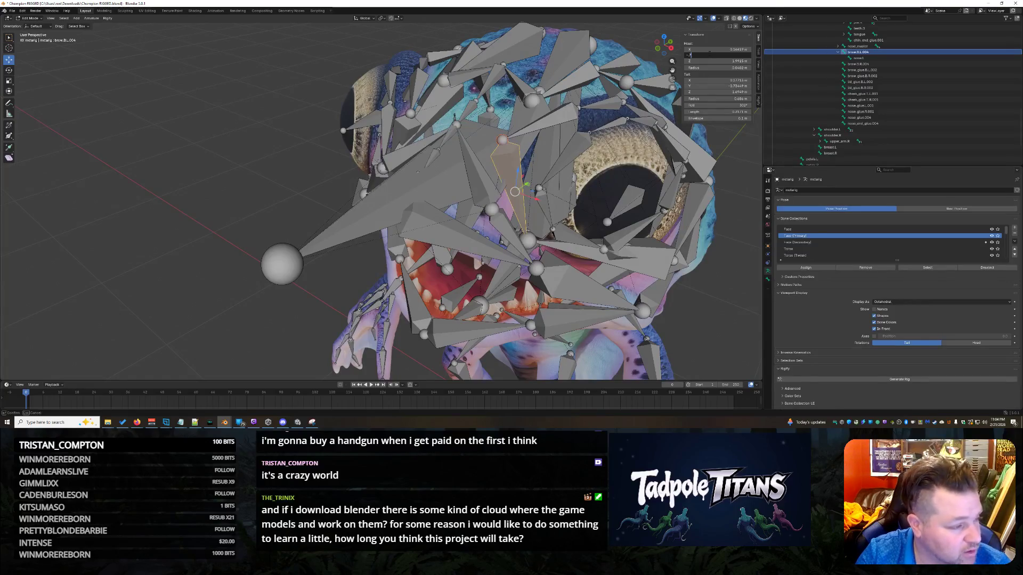
type(".75176")
key("Return")
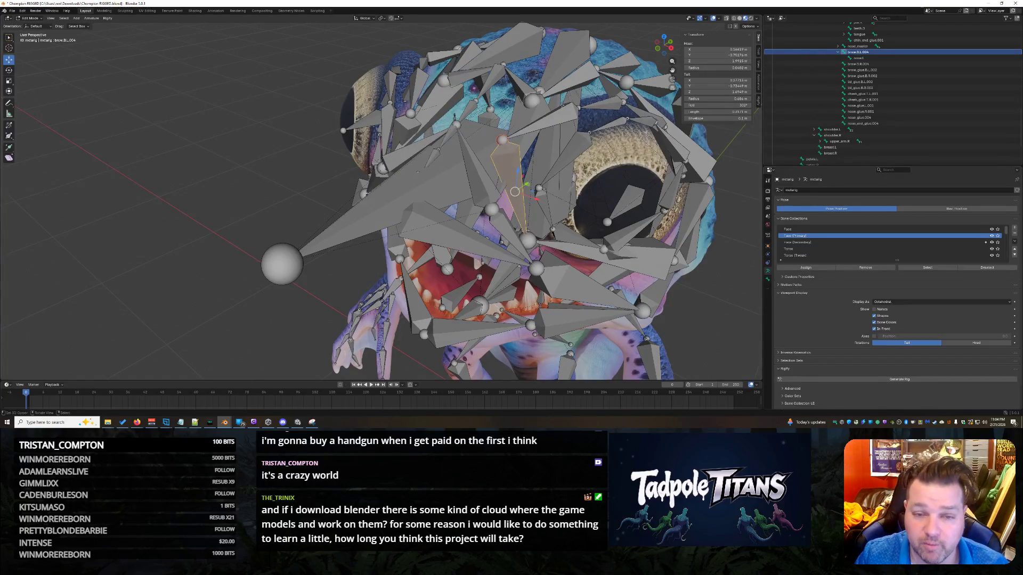
left_click(540, 107)
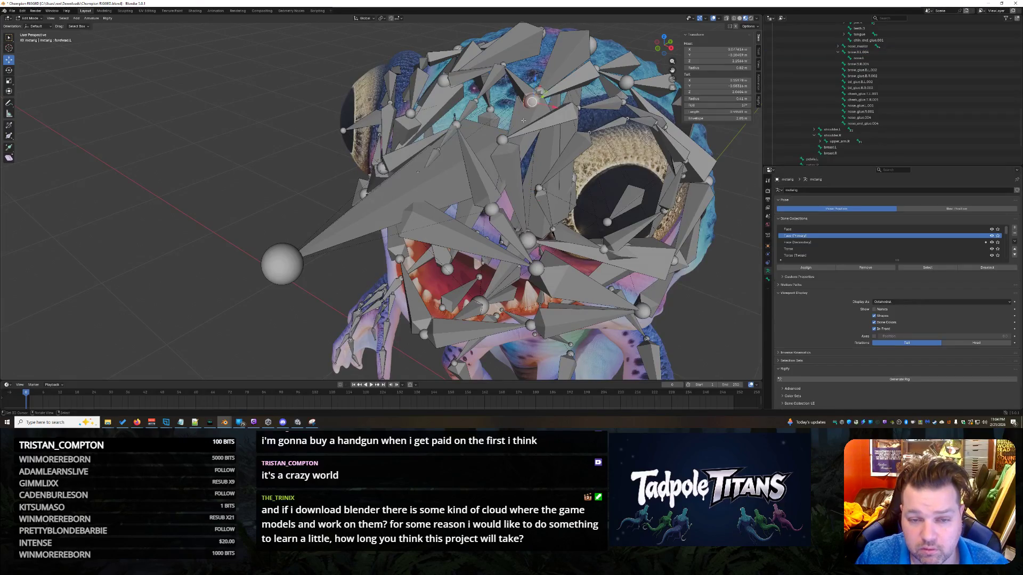
- Enter nose.L head coordinates X 0.16619, Y -0.75176 and Z 1.9915 m in the Transform panel
left_click(717, 49)
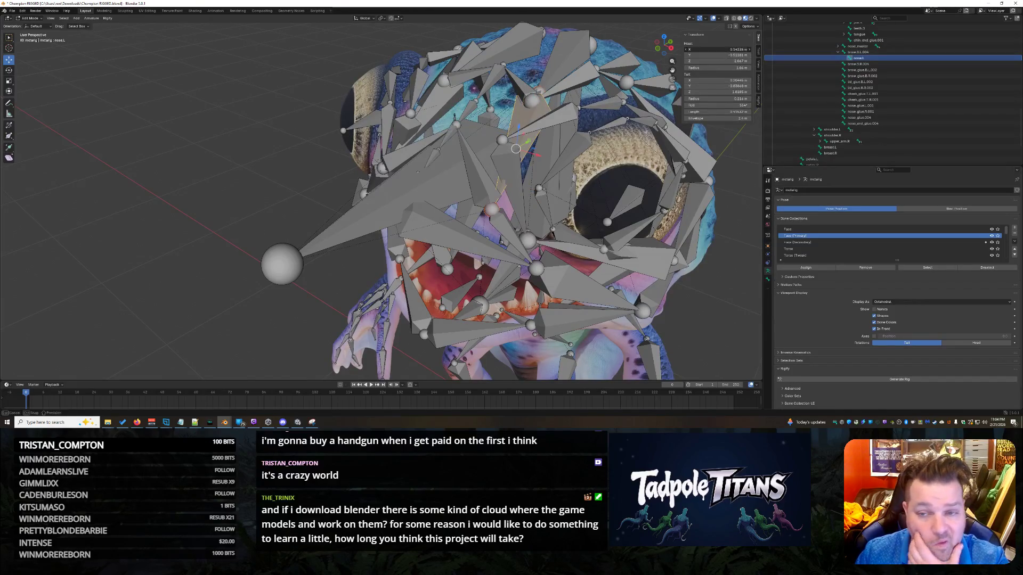
type("0.1661")
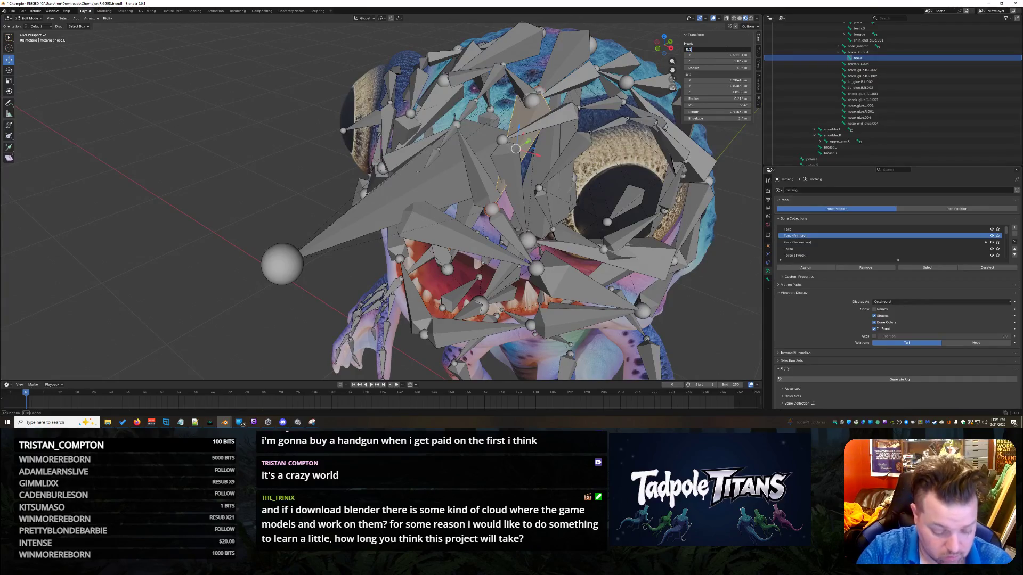
key("Return")
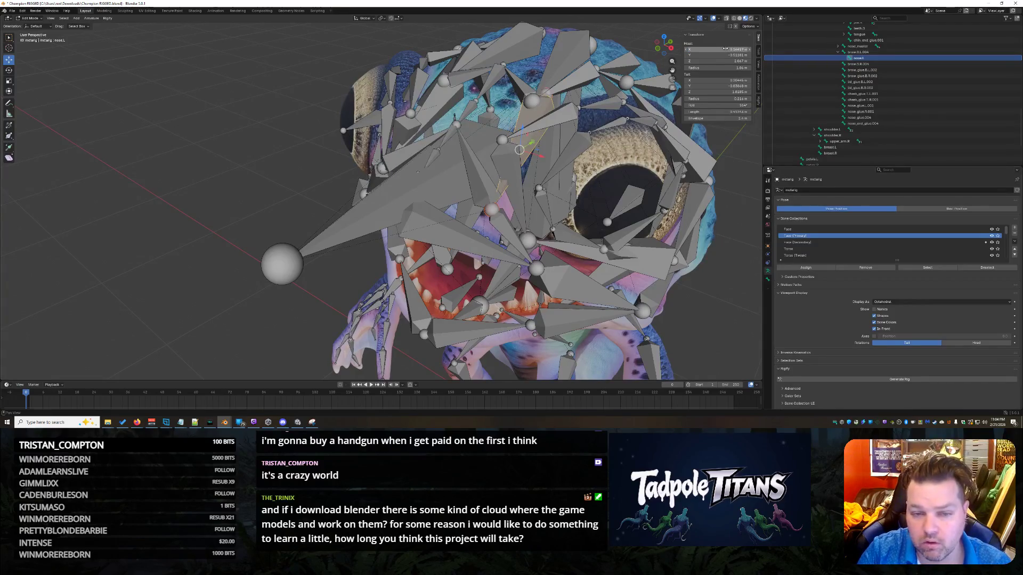
left_click(728, 54)
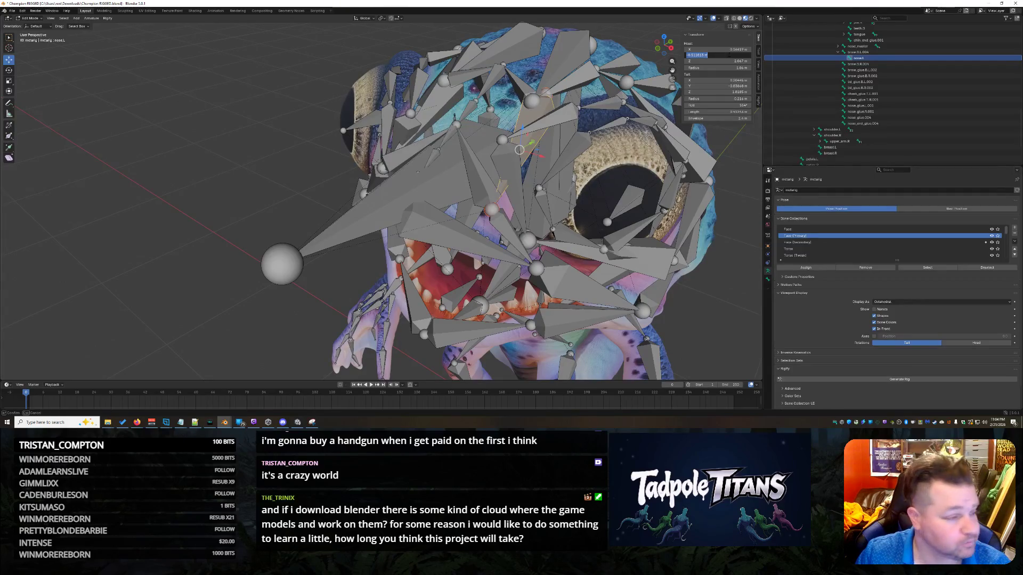
type("-.7517")
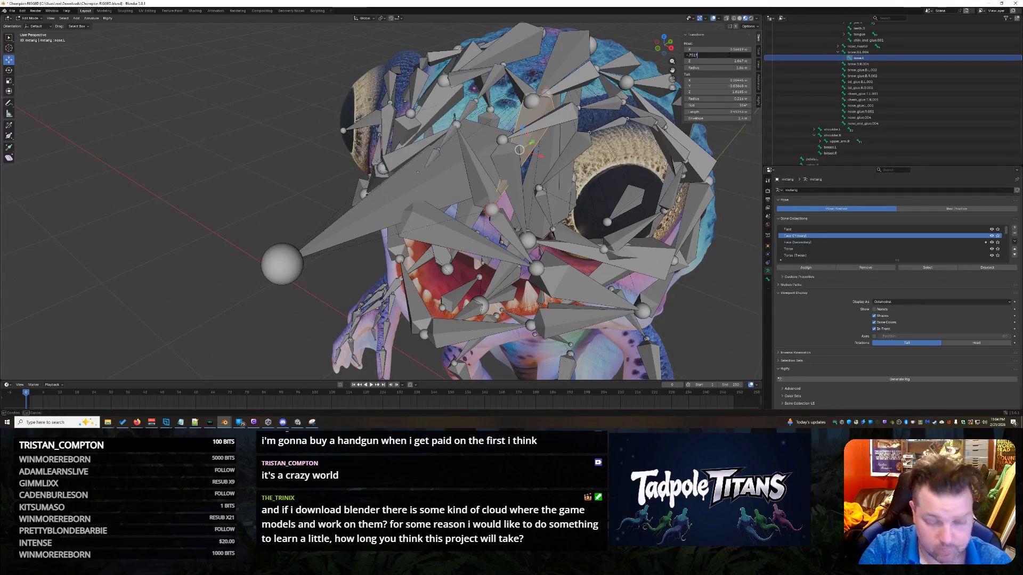
key("Return")
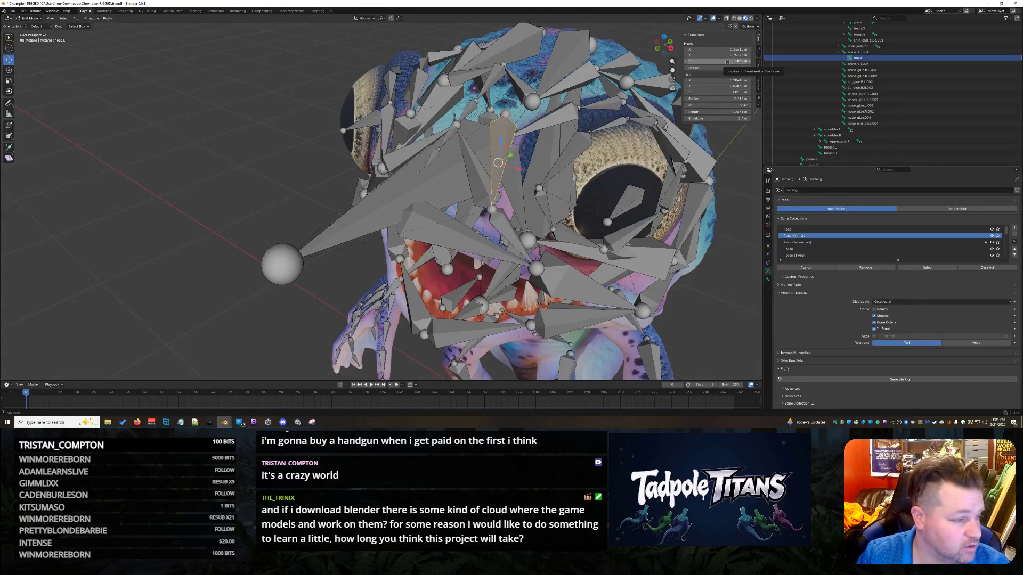
left_click(727, 62)
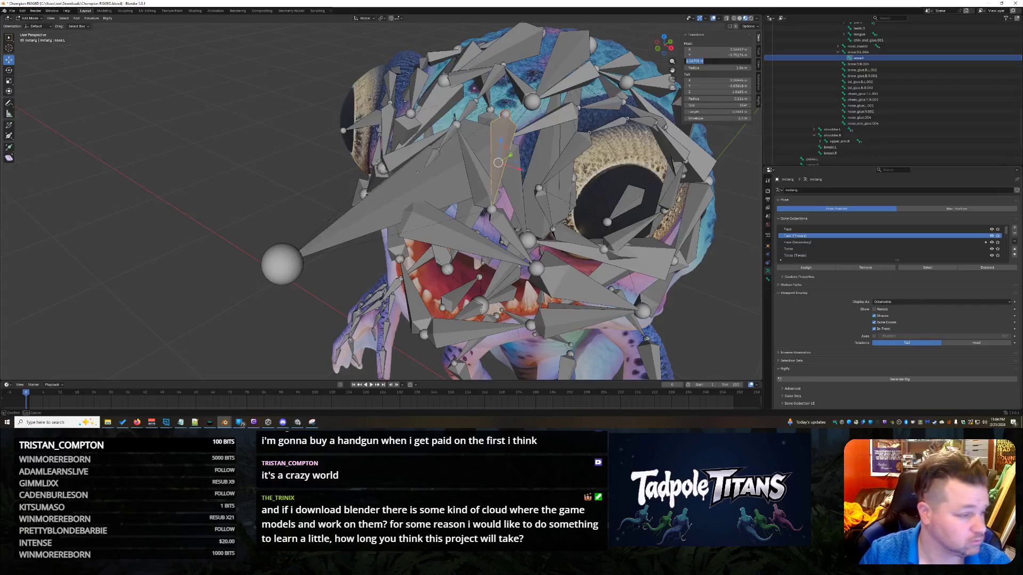
type(".9915")
key("Return")
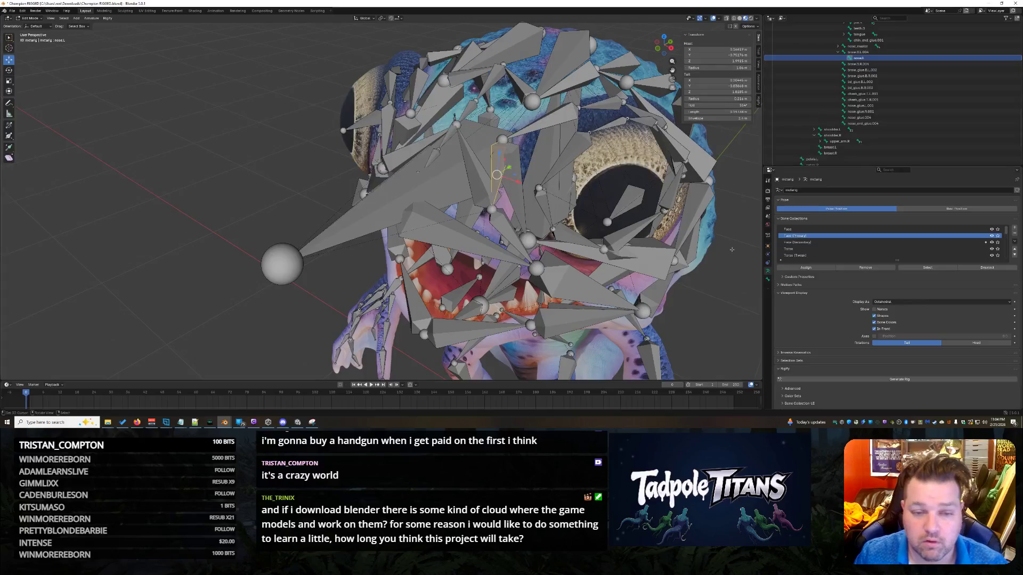
middle_click_drag(613, 267, 673, 279)
scroll(579, 175, "up", 6)
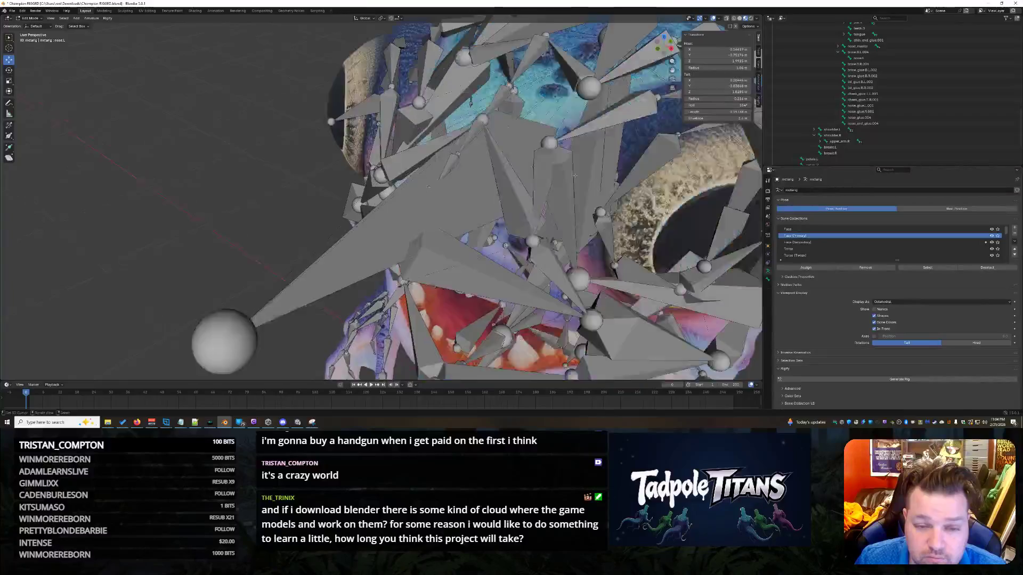
scroll(452, 183, "down", 5)
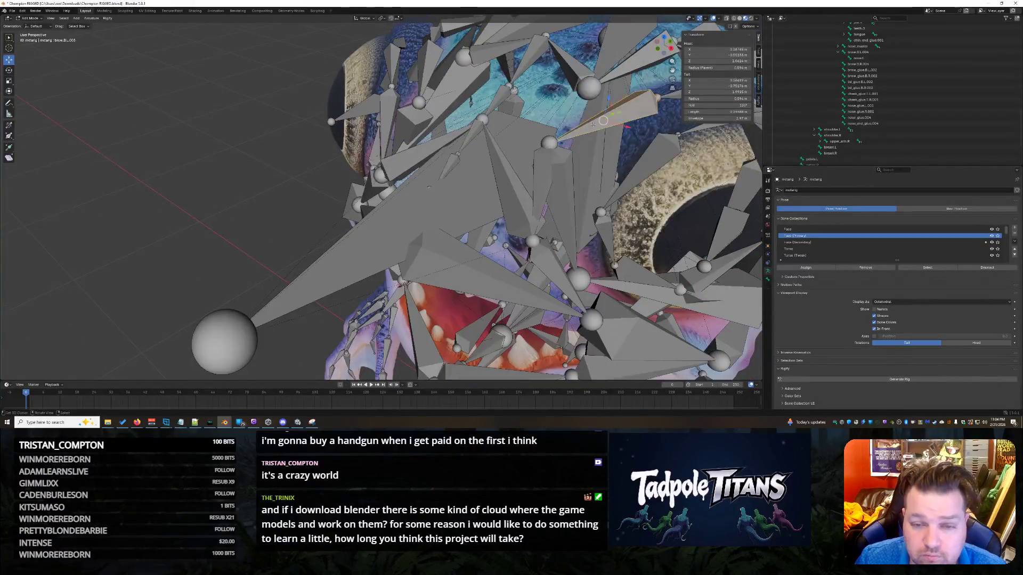
left_click(585, 129)
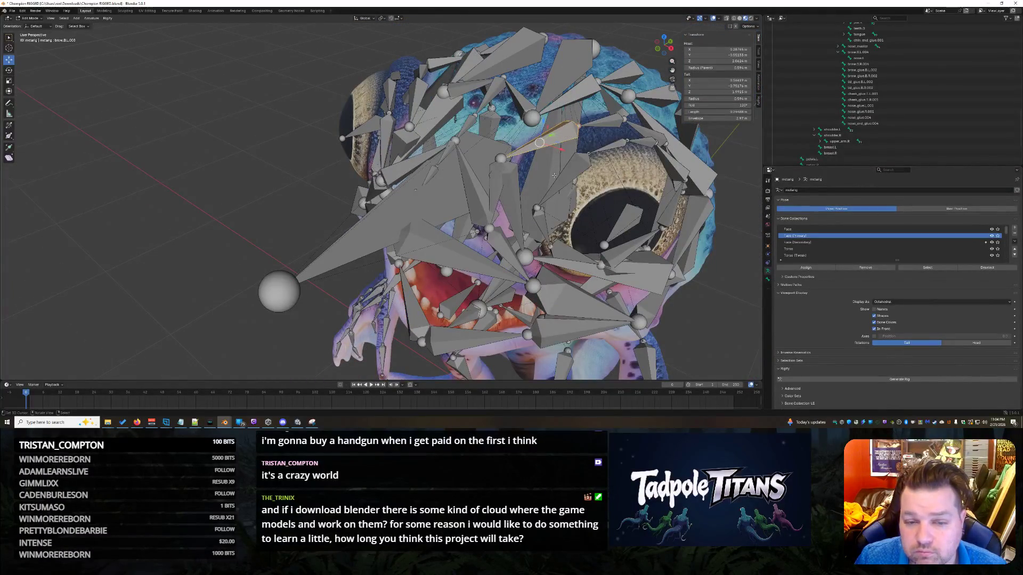
left_click(514, 189)
left_click(500, 159)
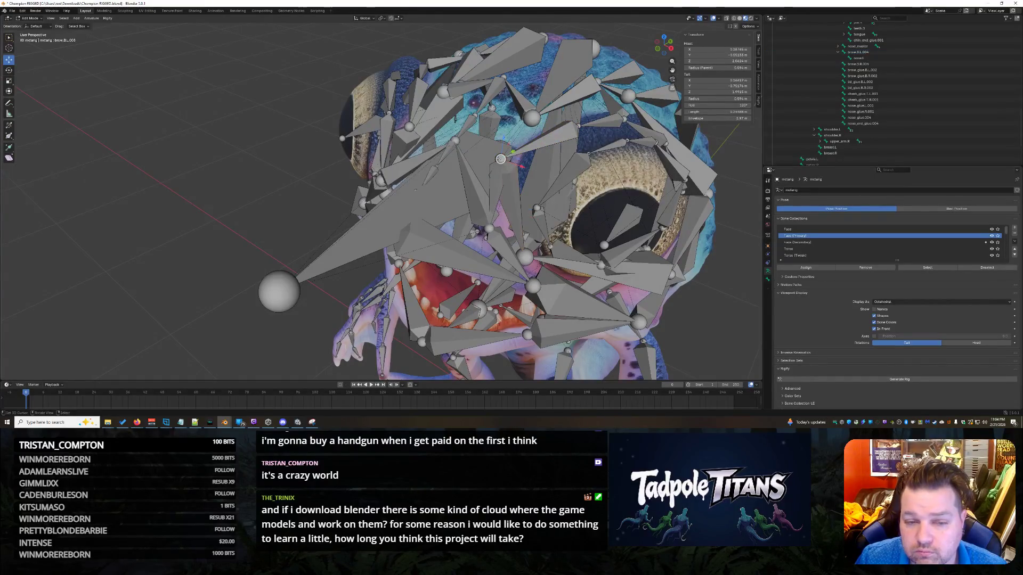
left_click(549, 137)
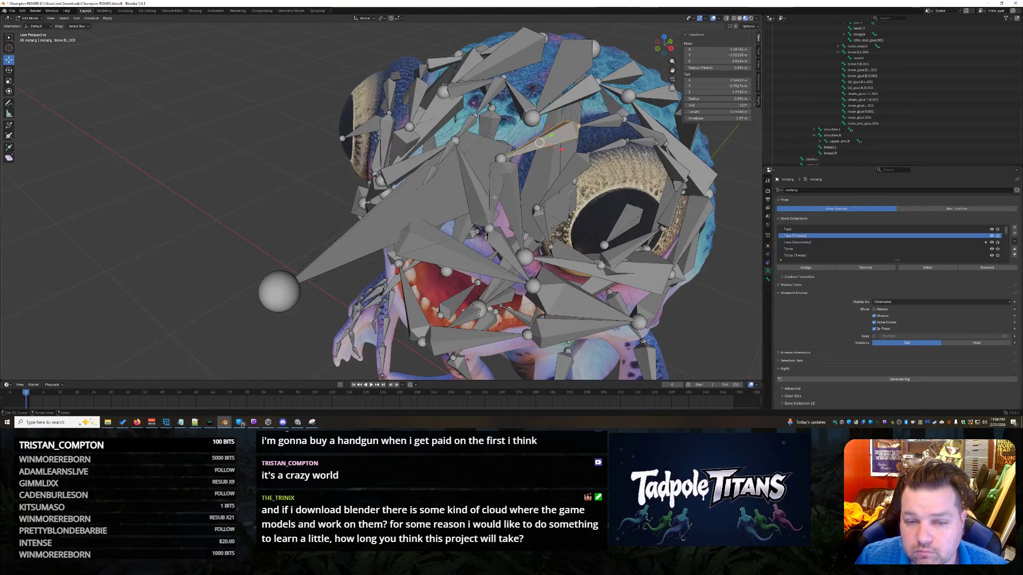
left_click(494, 197)
left_click(549, 142)
left_click(494, 197)
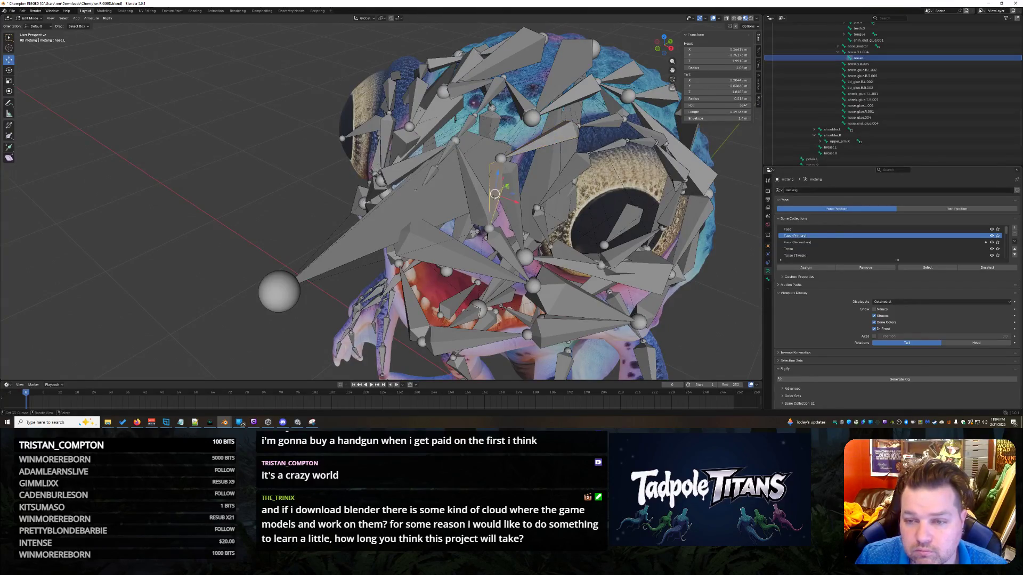
mouse_move(595, 218)
middle_mouse_down()
mouse_move(671, 248)
mouse_move(660, 269)
mouse_move(674, 251)
middle_mouse_up()
mouse_move(687, 285)
middle_mouse_down()
mouse_move(620, 236)
mouse_move(652, 231)
middle_mouse_up()
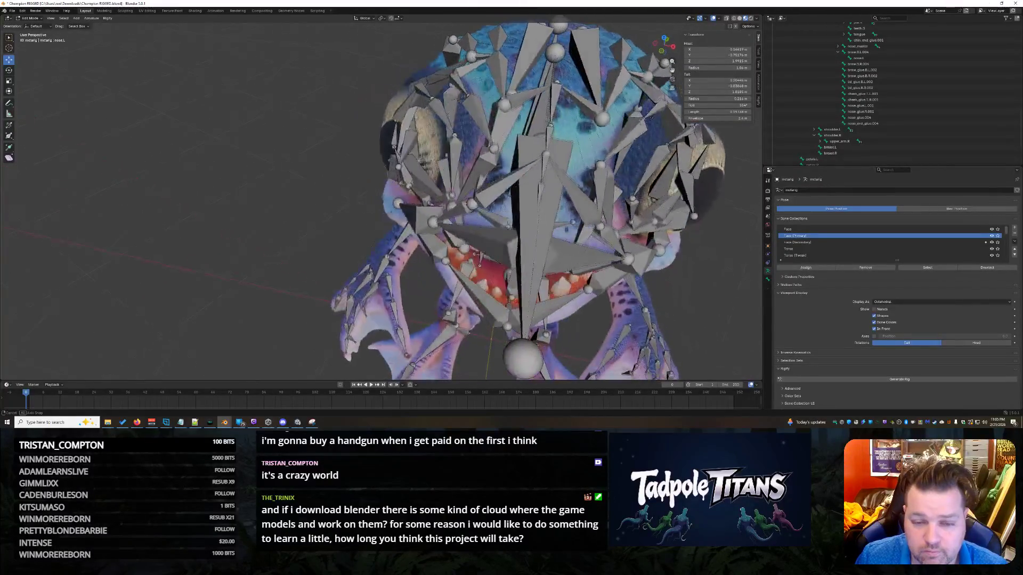
- Orbit around the frog's head and make nose.R the active bone, ready to edit its head X
left_click(608, 200)
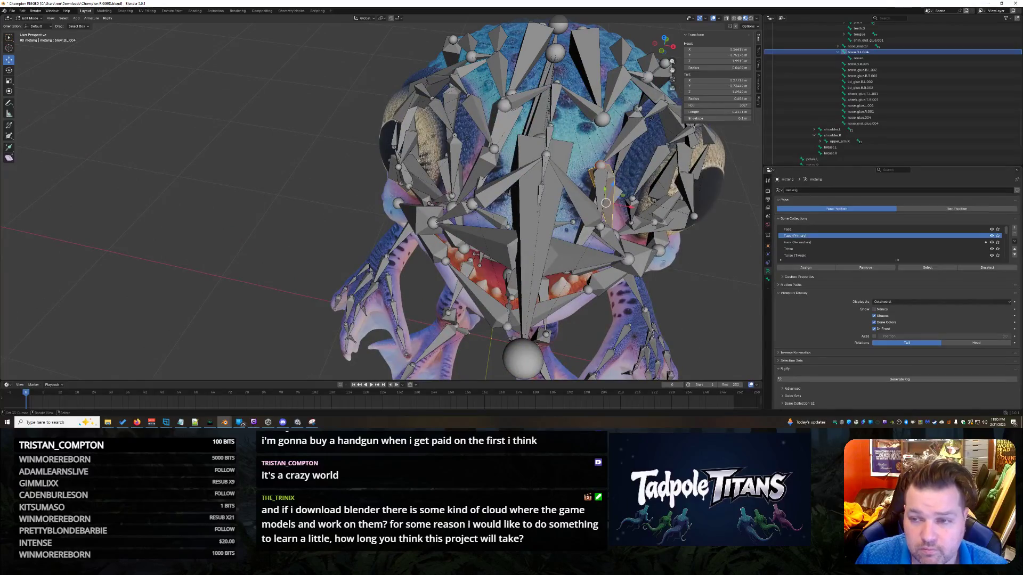
middle_click_drag(658, 261, 657, 257)
left_click(709, 292)
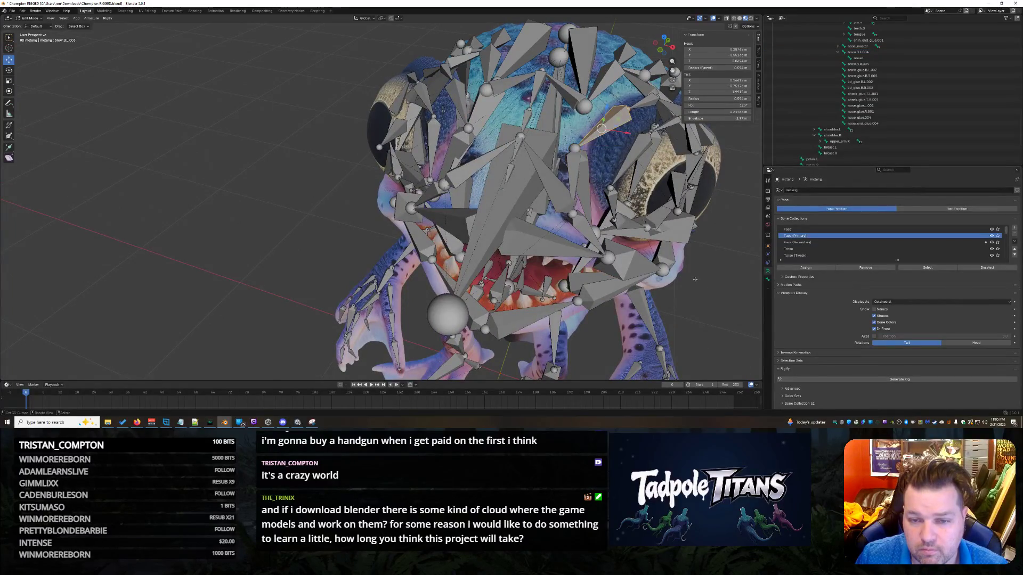
mouse_move(706, 305)
middle_mouse_down()
mouse_move(712, 296)
mouse_move(549, 100)
middle_mouse_up()
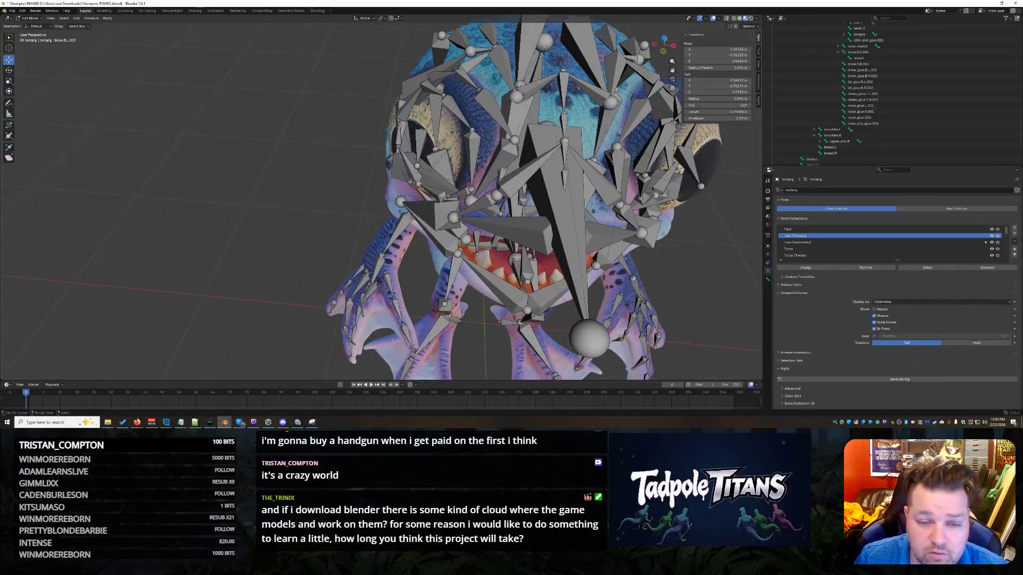
middle_click_drag(660, 223, 676, 229)
left_click(497, 106)
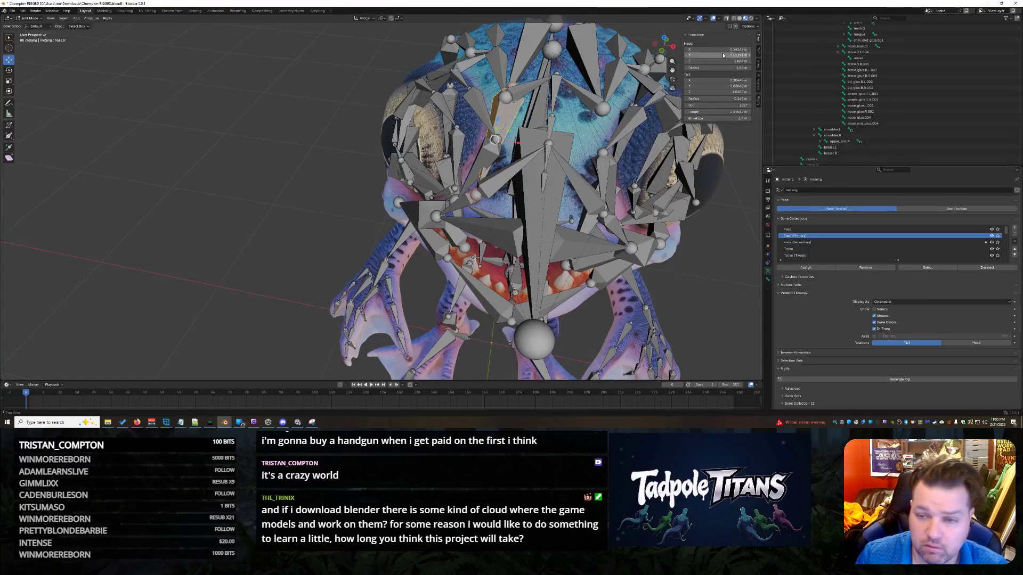
left_click(716, 49)
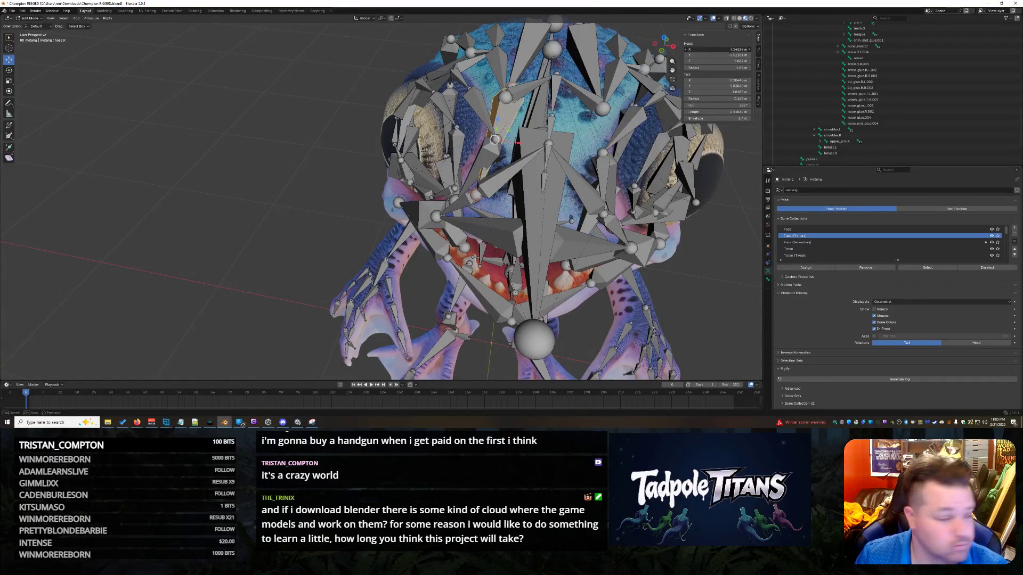
- Set the nose.R head to X 0.14619, Y -0.75176 and Z 1.9915 m
type("15619")
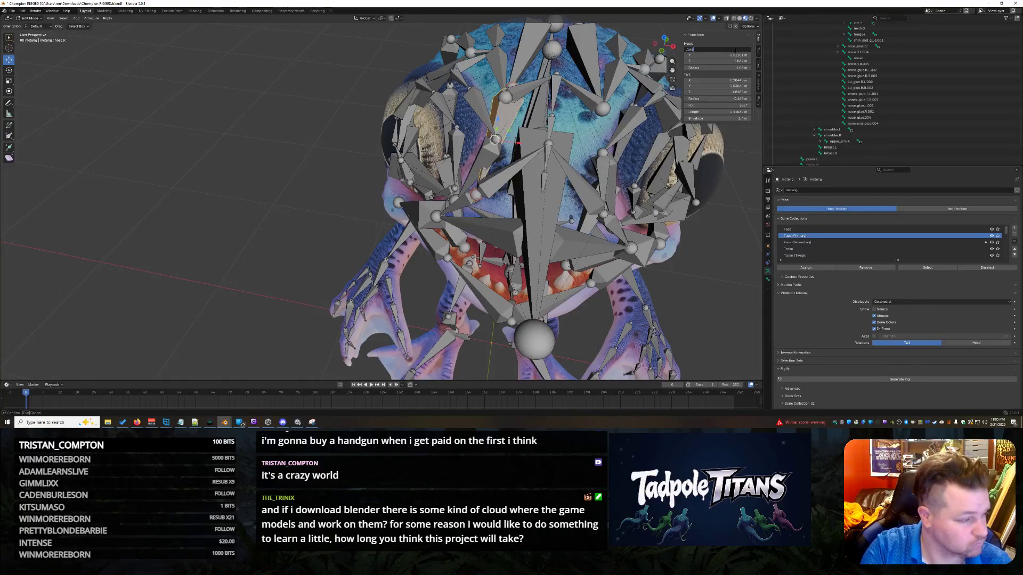
key("Return")
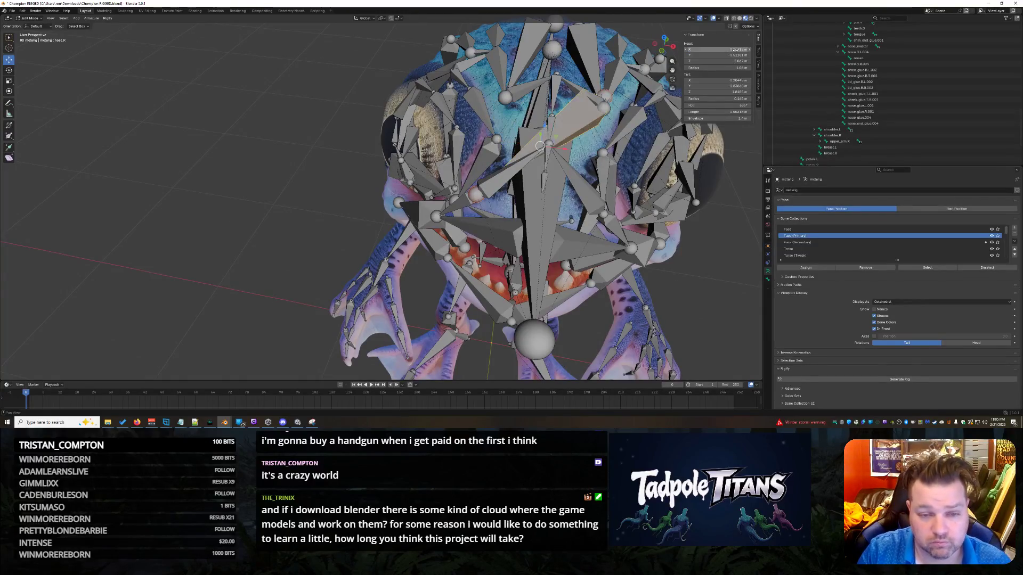
left_click(717, 49)
type(".14619")
key("Return")
left_click(716, 55)
type("-.7517")
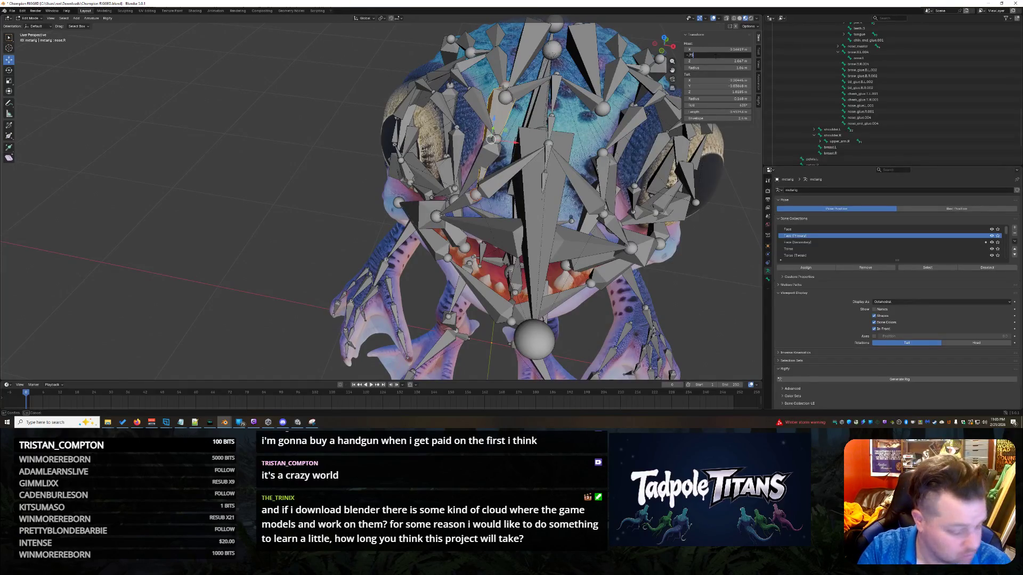
type("6")
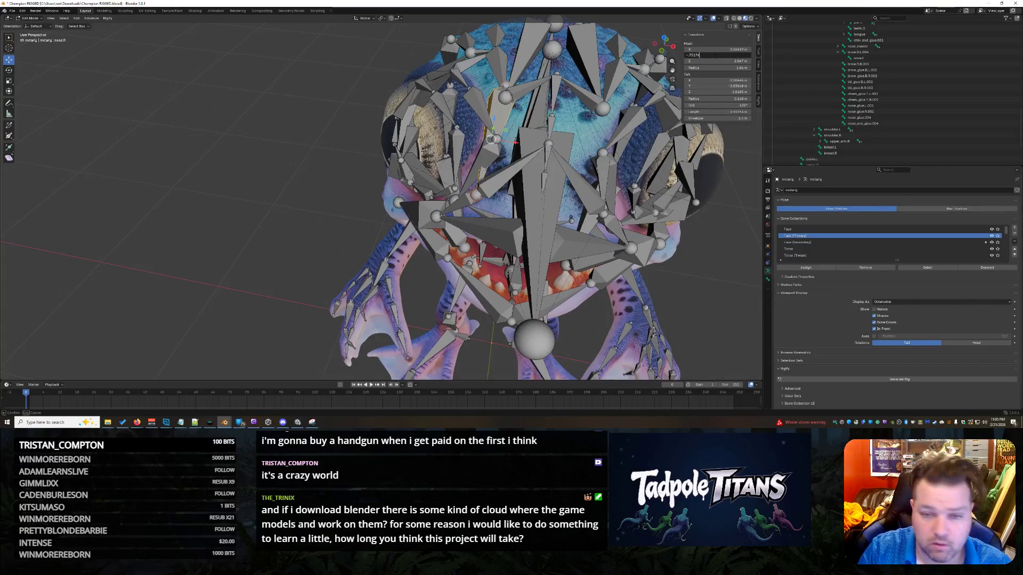
key("Return")
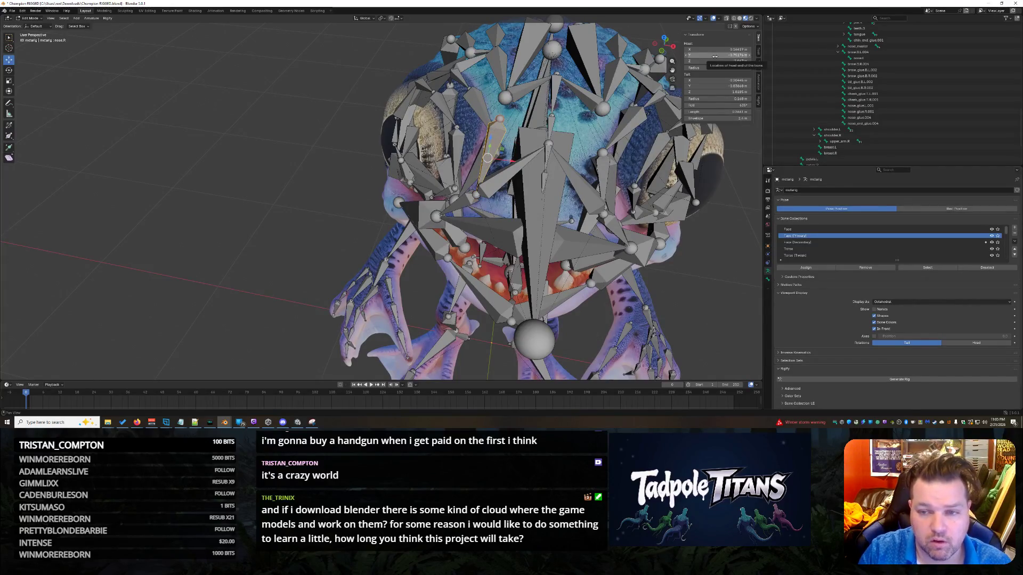
left_click(708, 61)
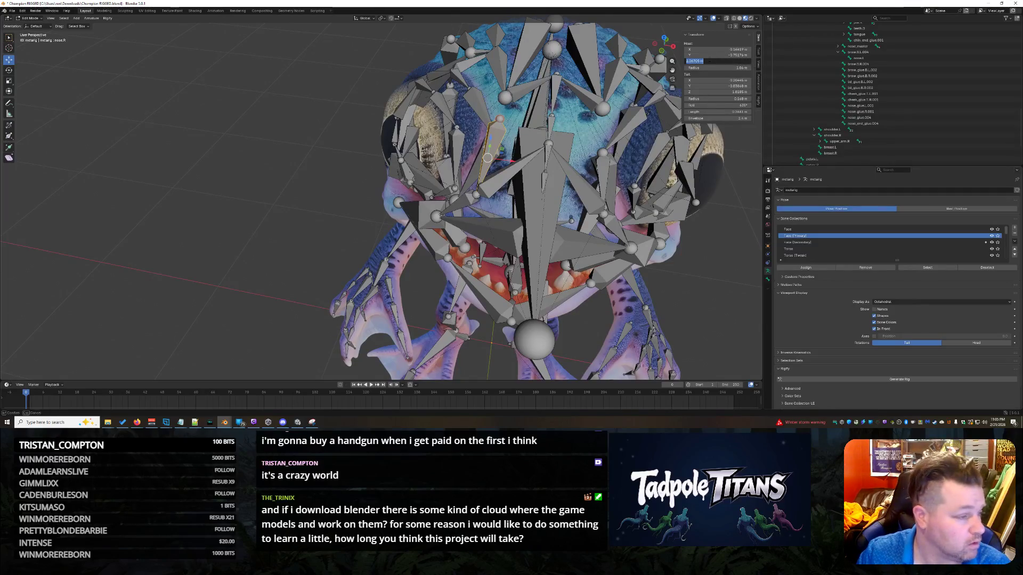
type("1.99")
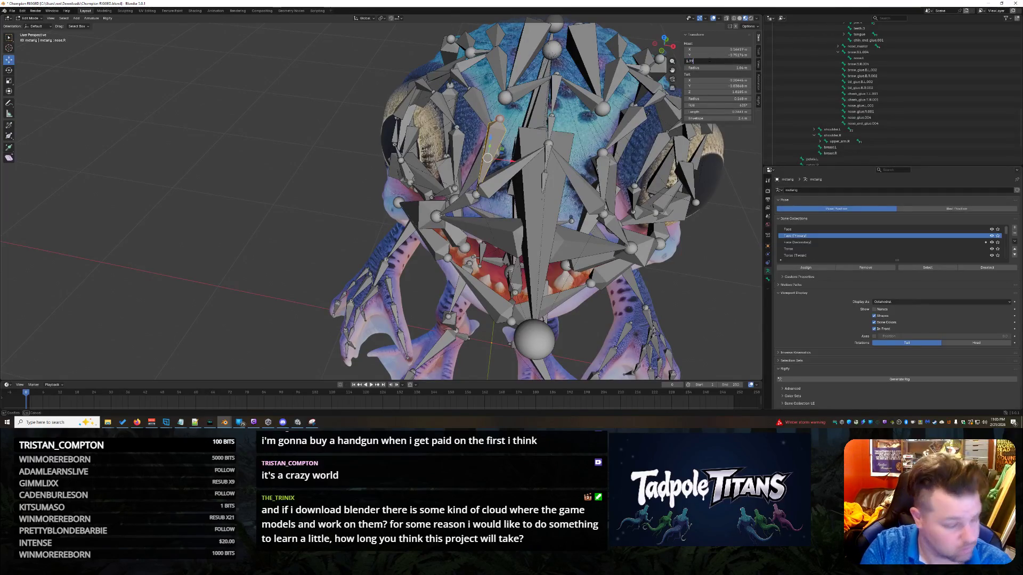
type("15")
key("Return")
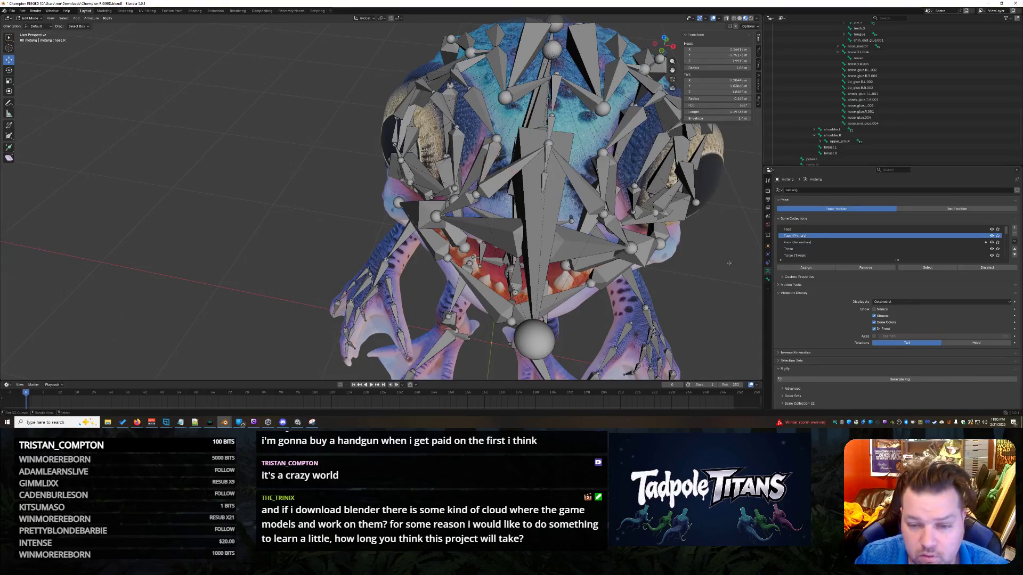
- Give the brow.B.R.004 bone a head Z of 1.9915 m and reconfirm its head Y
left_click(476, 160)
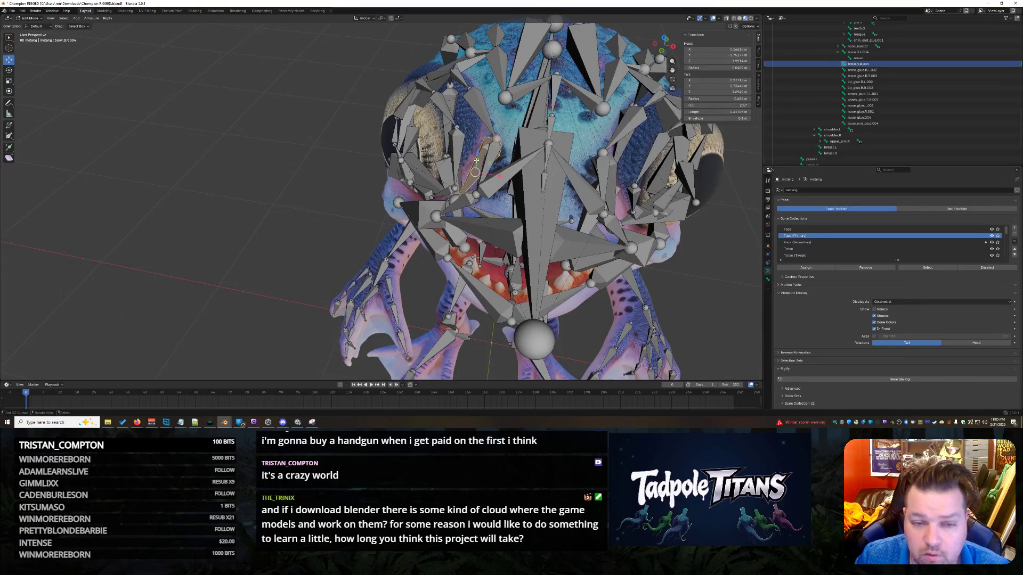
left_click(724, 61)
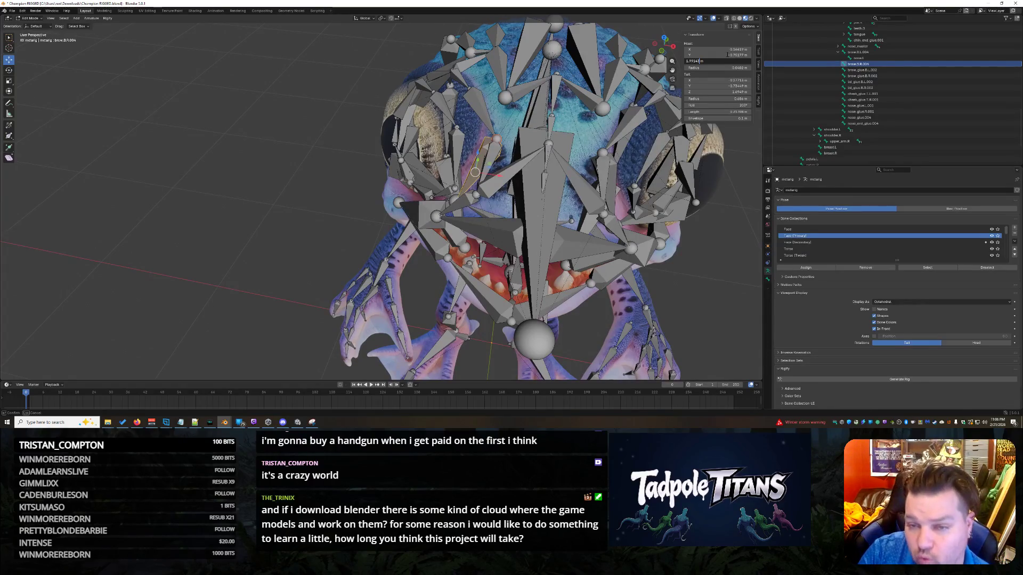
type("15")
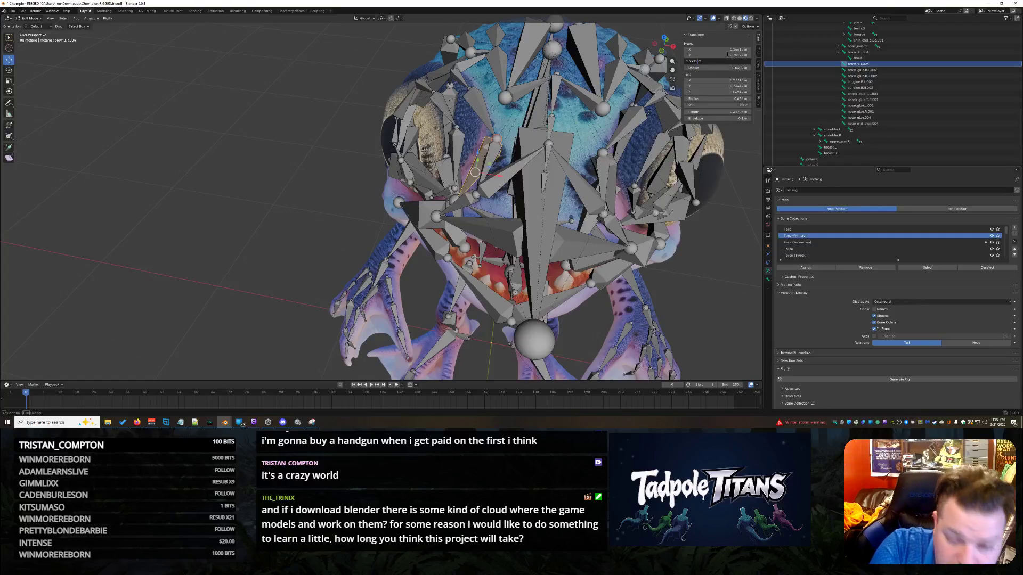
key("Return")
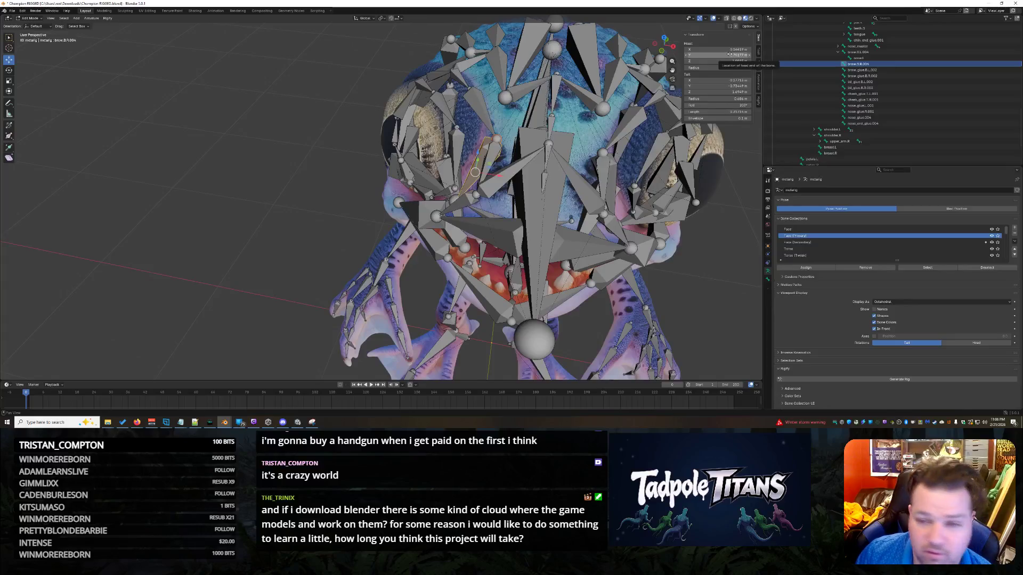
left_click(719, 55)
left_click(705, 54)
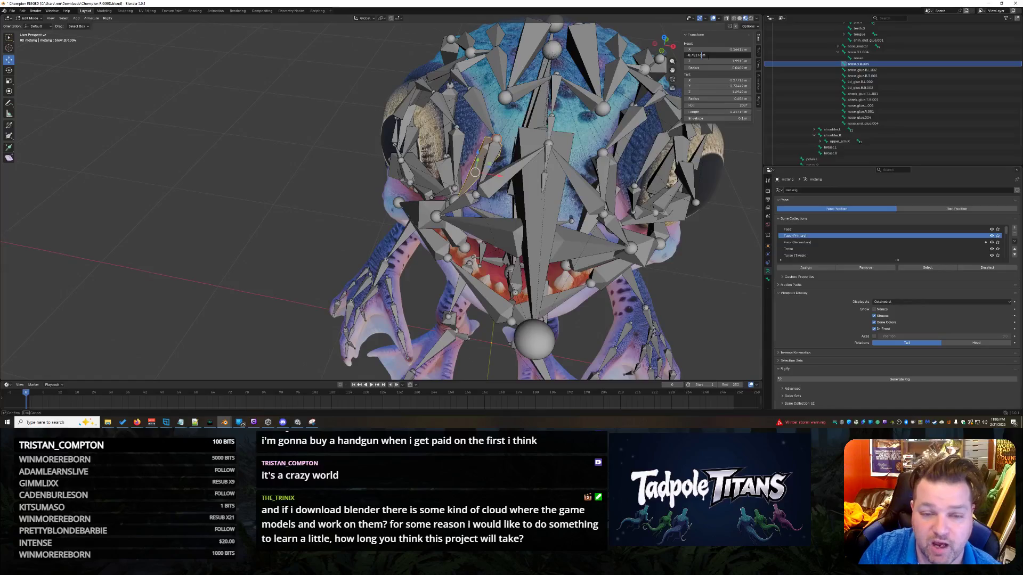
key("Return")
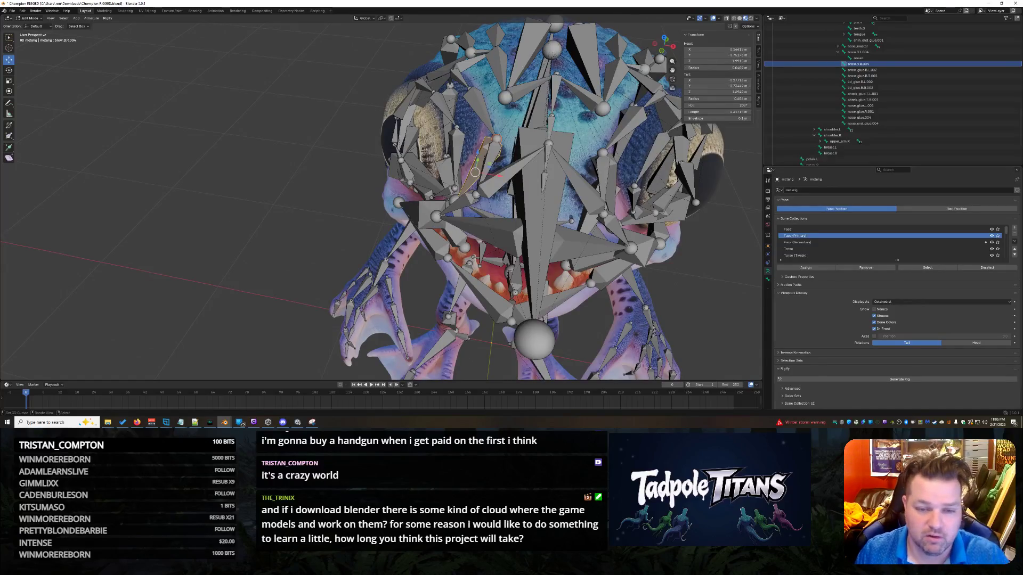
- Review brow.B.R.003's tail X, Y and Z values, leaving X and Y unchanged
left_click(473, 105)
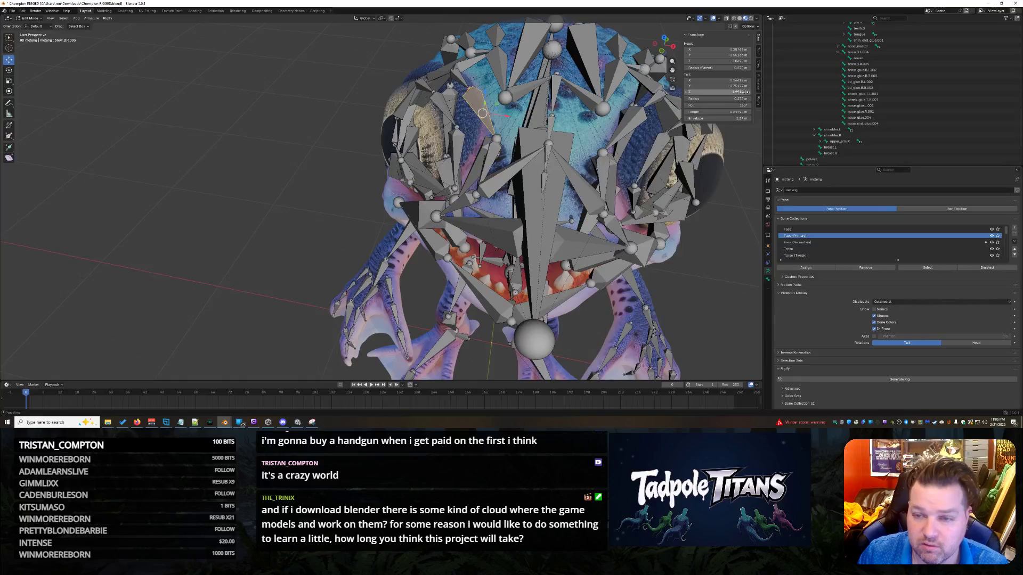
left_click(725, 80)
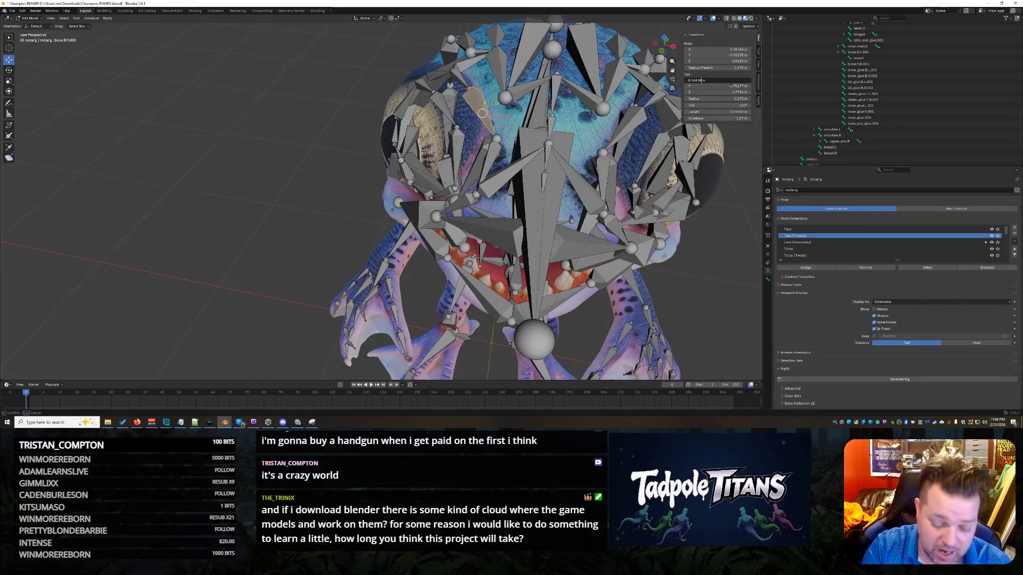
key("Escape")
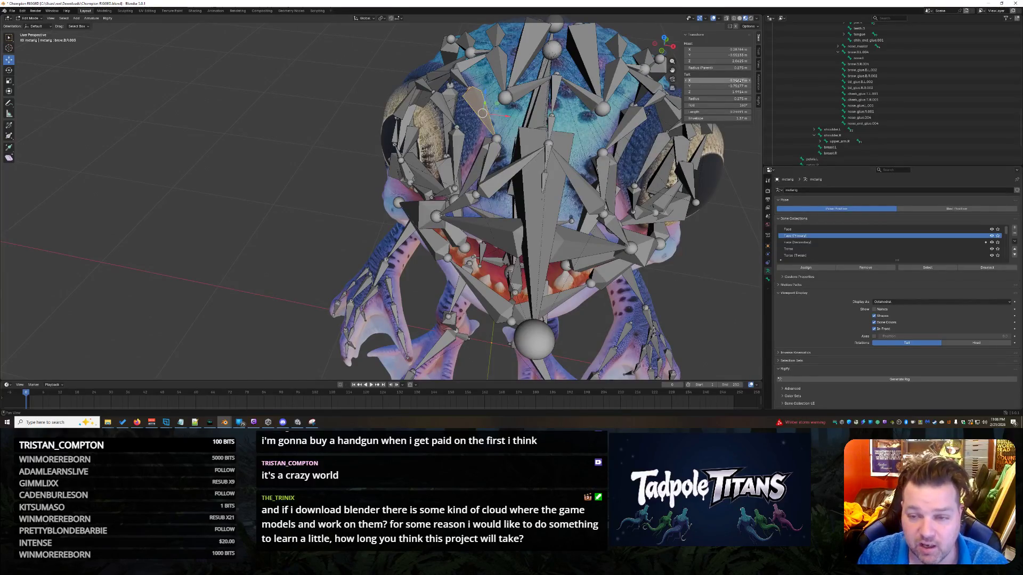
left_click(732, 86)
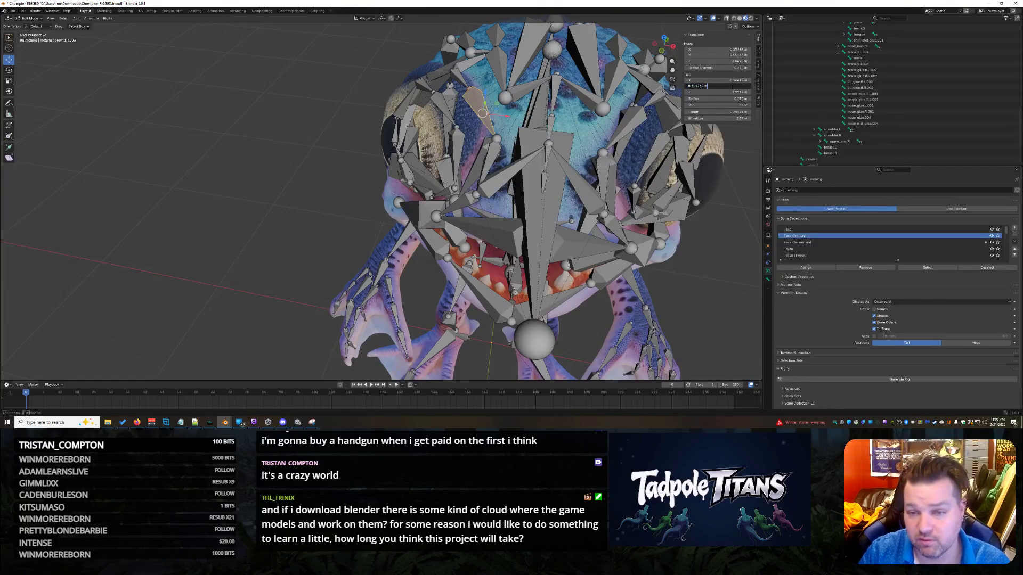
key("Escape")
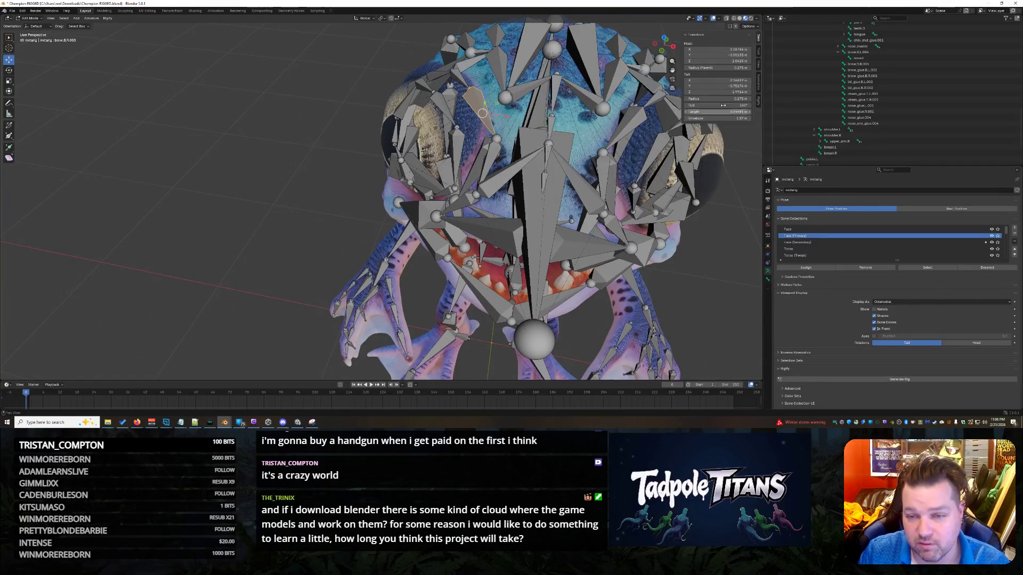
left_click(731, 92)
left_click(731, 91)
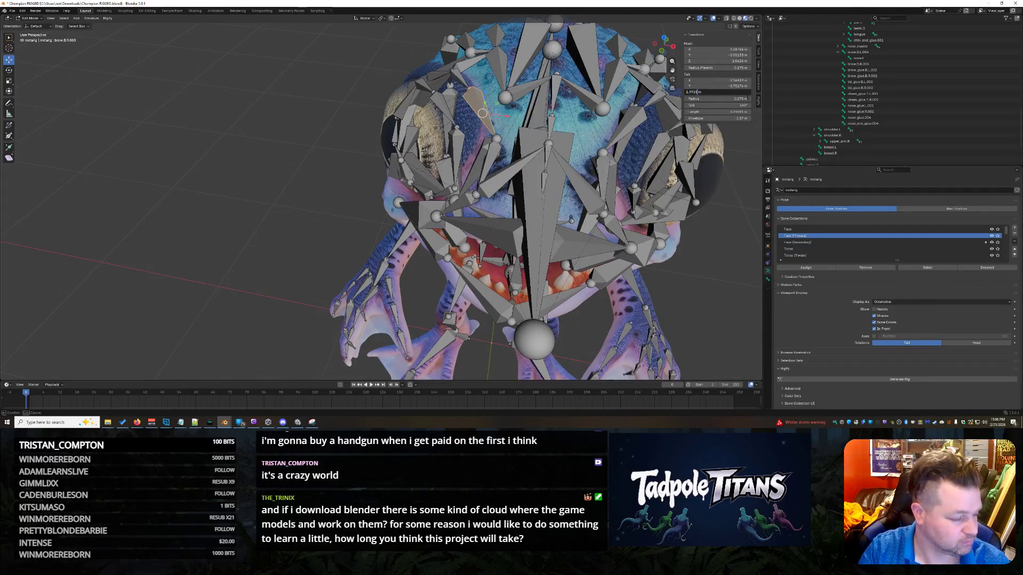
key("Return")
- Deselect the bone, check the rig from the side, and save Champion RIGGED.blend
left_click(702, 274)
scroll(703, 273, "down", 5)
mouse_move(702, 273)
middle_mouse_down()
mouse_move(609, 240)
mouse_move(680, 229)
mouse_move(578, 243)
mouse_move(643, 246)
mouse_move(549, 236)
middle_mouse_up()
scroll(643, 247, "up", 5)
scroll(621, 238, "down", 3)
key("ctrl+s")
mouse_move(527, 236)
middle_mouse_down()
mouse_move(571, 240)
mouse_move(541, 249)
mouse_move(453, 210)
mouse_move(564, 233)
mouse_move(533, 230)
middle_mouse_up()
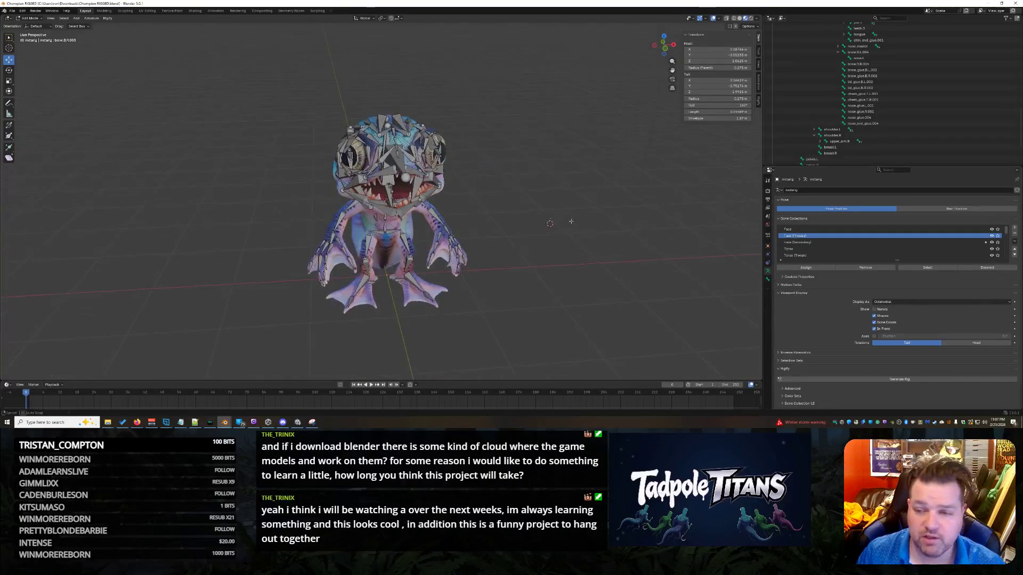
- Box-select all frog metarig bones and run Generate Rig from the Rigify panel
left_click_drag(259, 78, 540, 340)
middle_click_drag(540, 335, 554, 273)
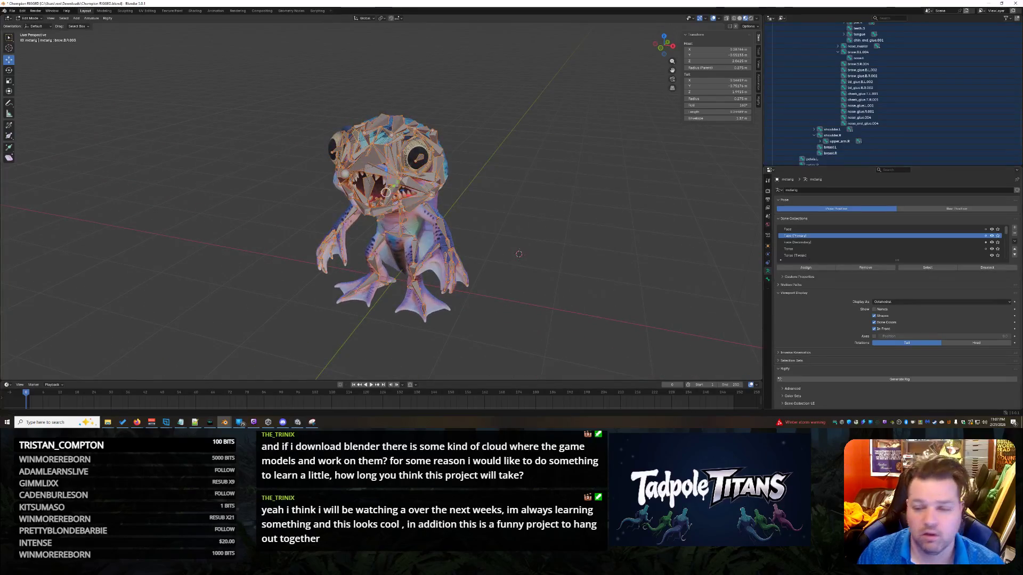
scroll(823, 355, "down", 1)
left_click(903, 357)
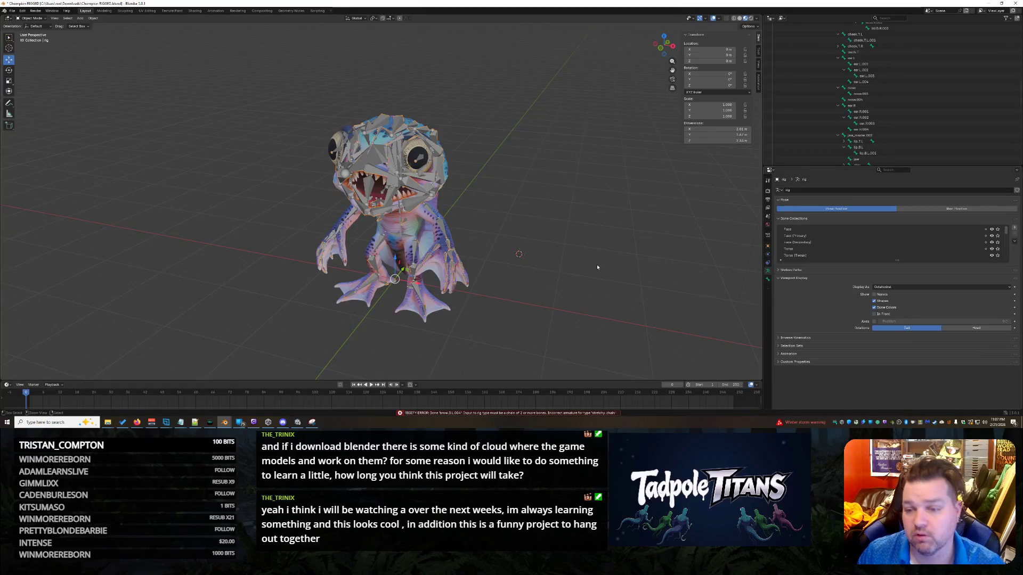
- Back in the metarig, parent nose.R to brow.R.004 with Keep Offset
key("ctrl+z")
key("alt+a")
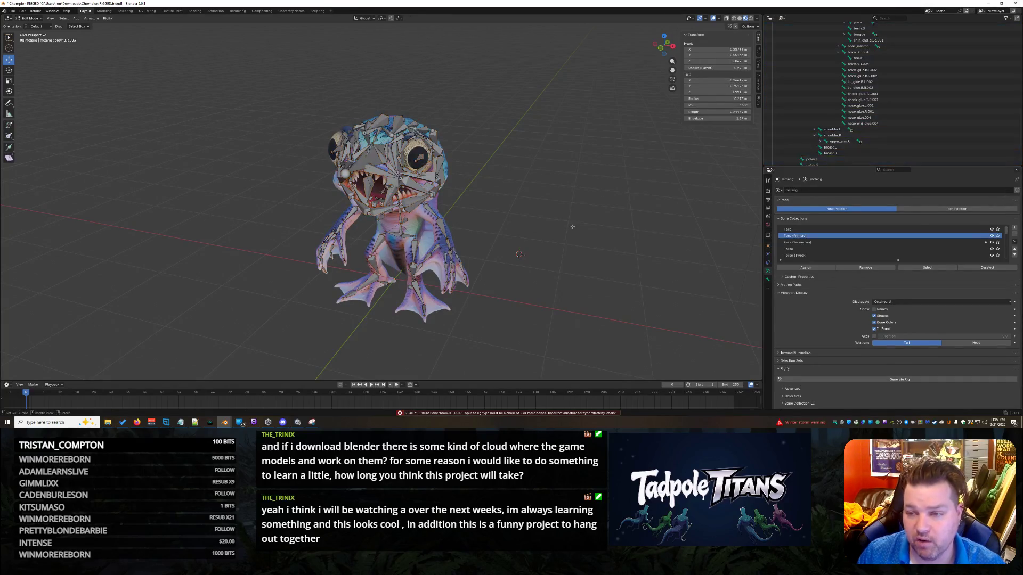
scroll(906, 85, "down", 5)
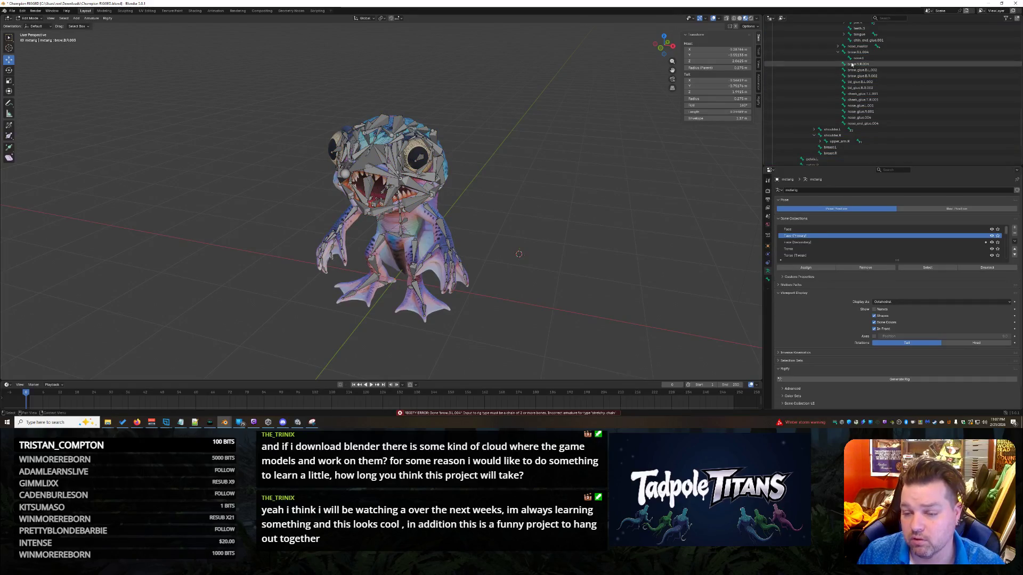
scroll(858, 117, "up", 6)
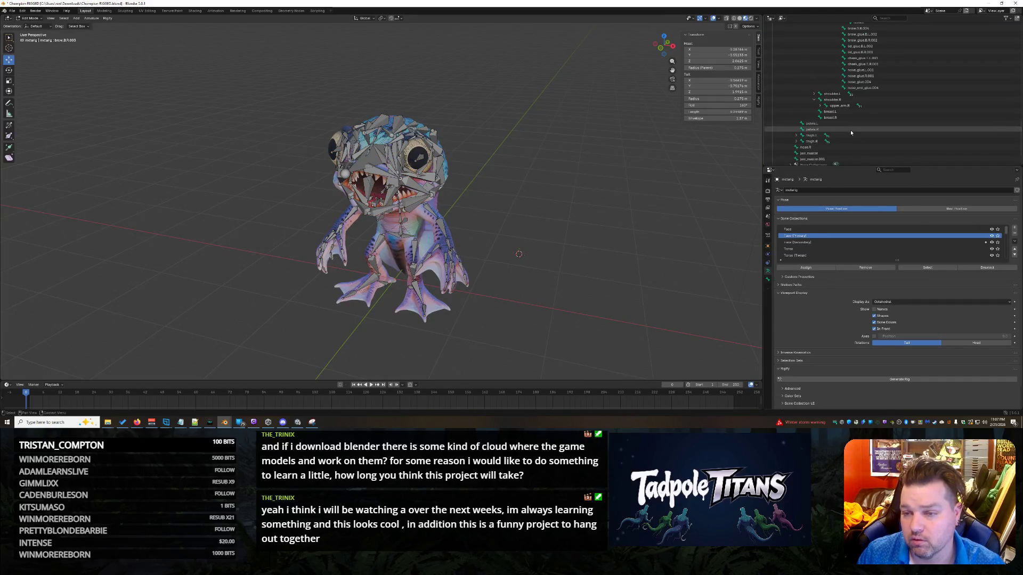
left_click(866, 70)
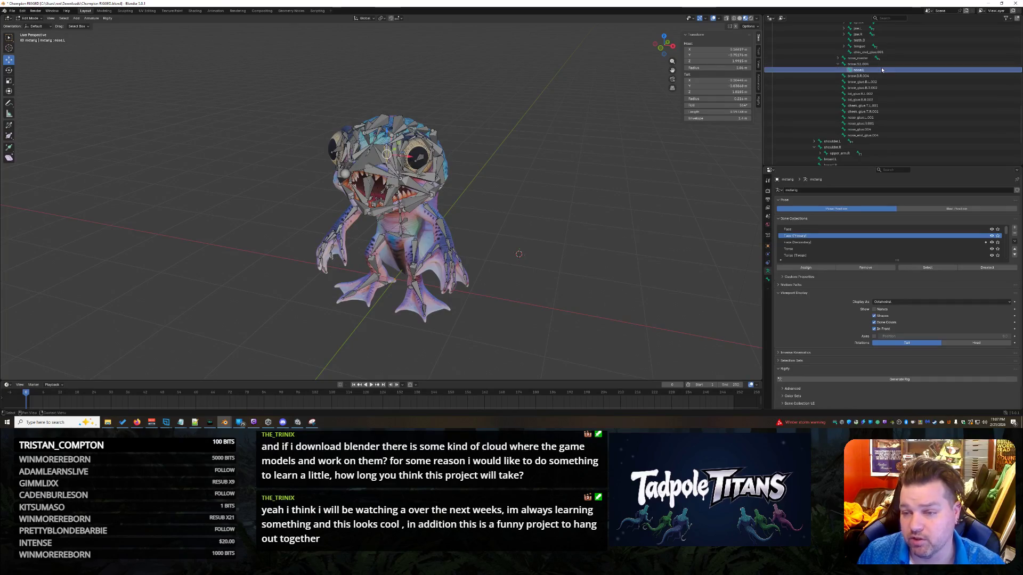
left_click(872, 64)
scroll(871, 123, "down", 4)
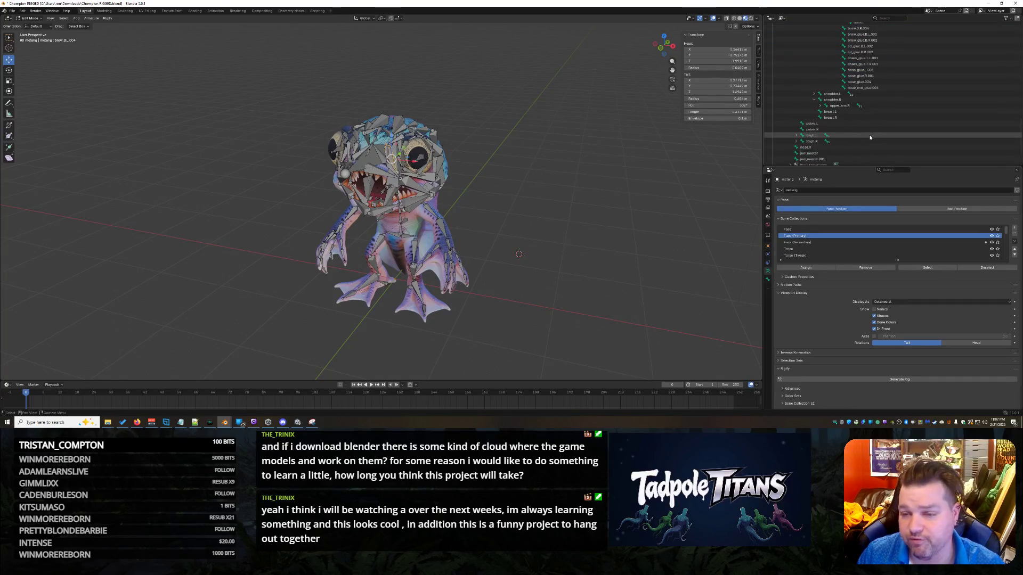
scroll(870, 138, "down", 1)
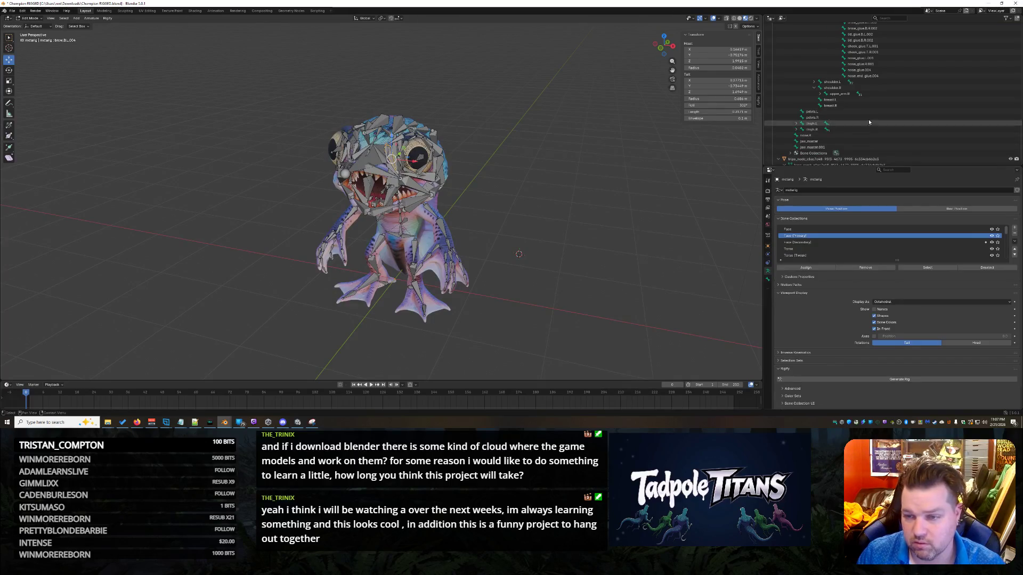
left_click(868, 136)
scroll(879, 106, "up", 7)
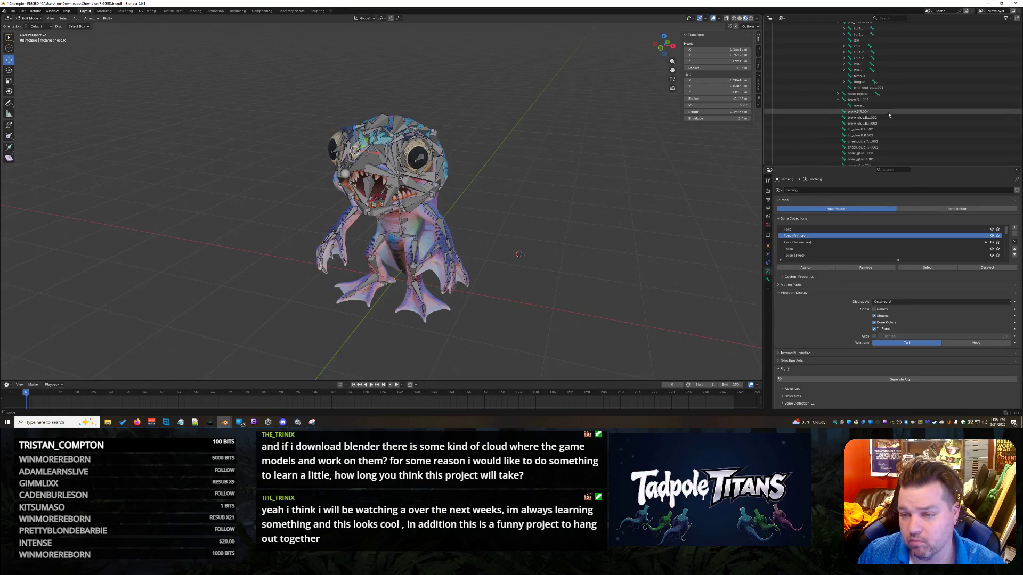
left_click(889, 113, "ctrl")
key("ctrl+p")
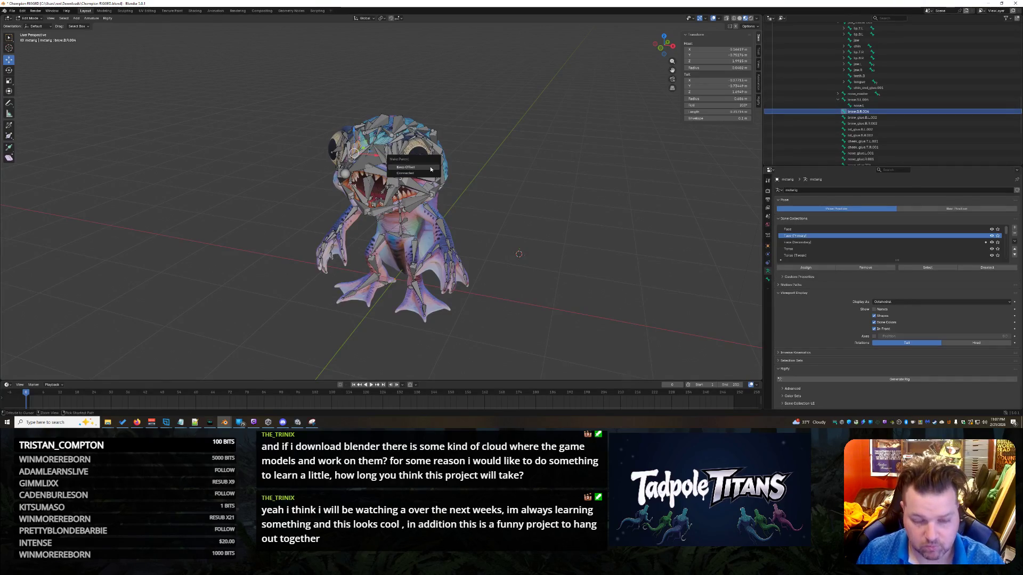
left_click(415, 170)
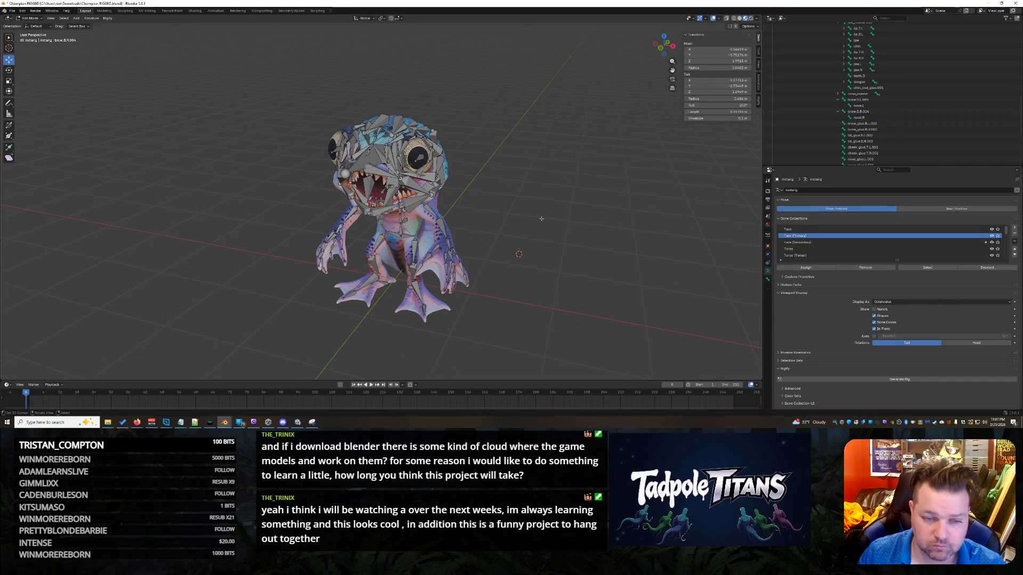
- Save Champion RIGGED.blend, select all metarig bones and regenerate the Rigify rig
key("ctrl+s")
key("a")
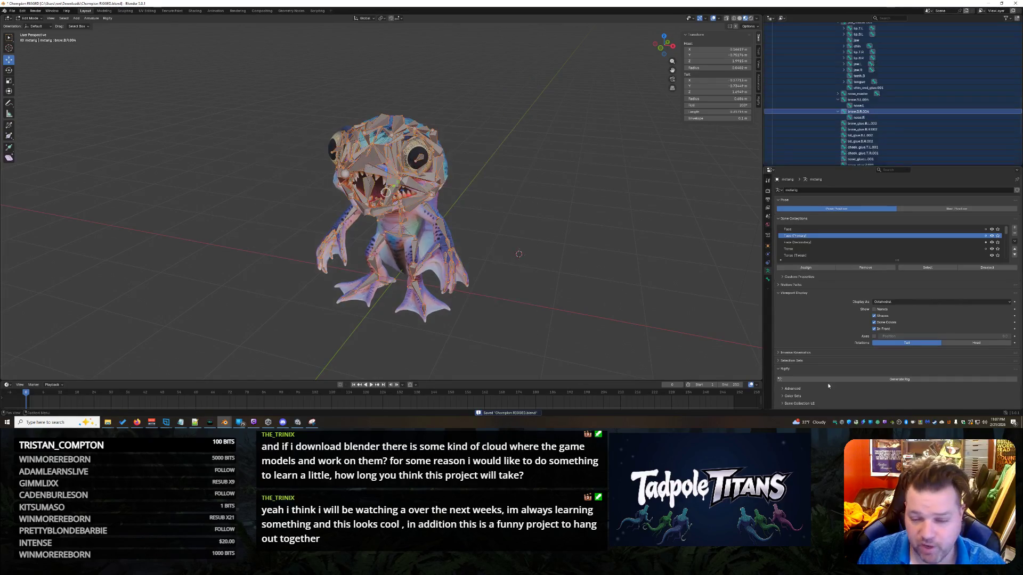
left_click(872, 381)
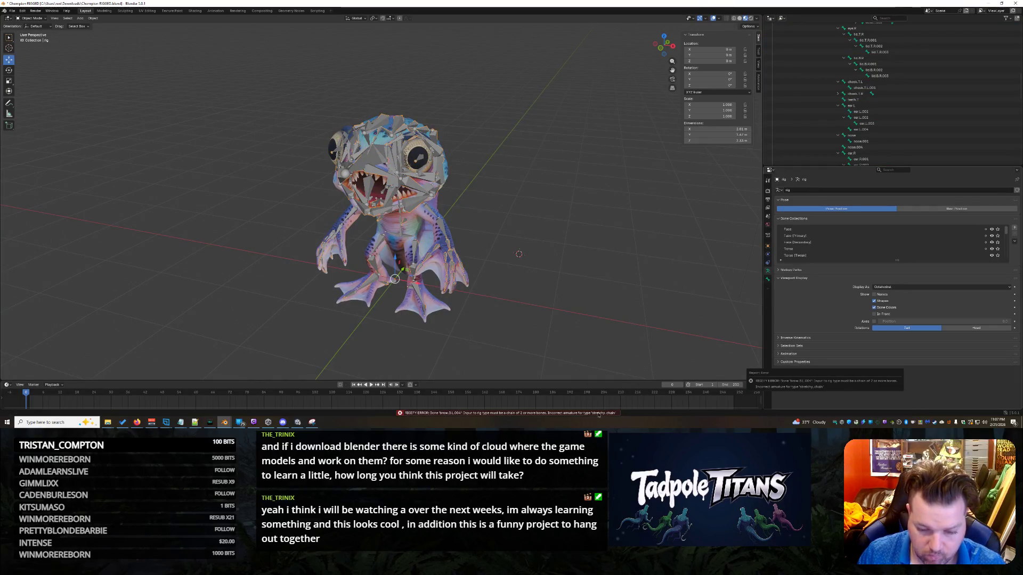
- Return to the metarig in edit mode and copy the Rigify error traceback from the console
left_click(602, 413)
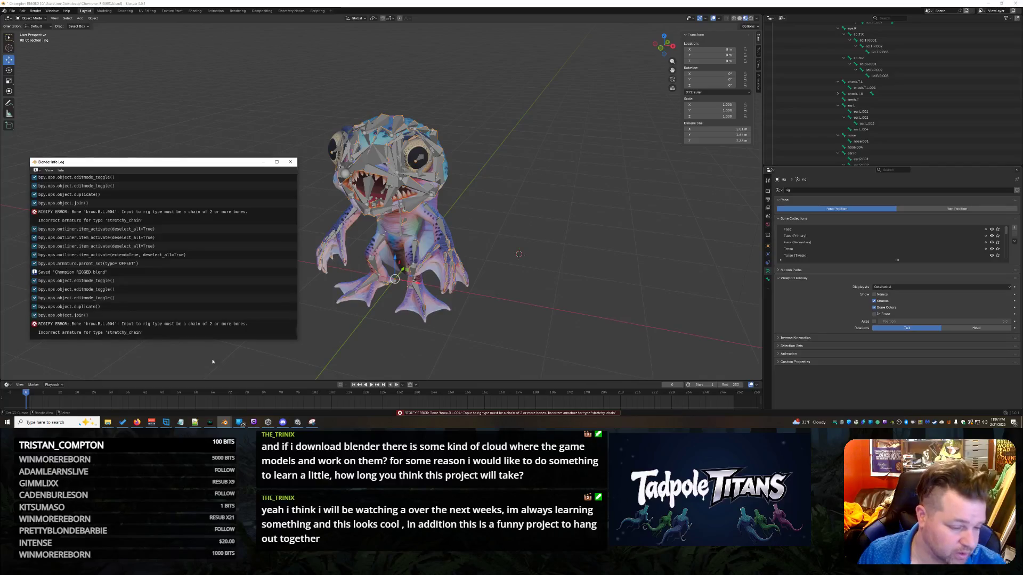
key("ctrl+z")
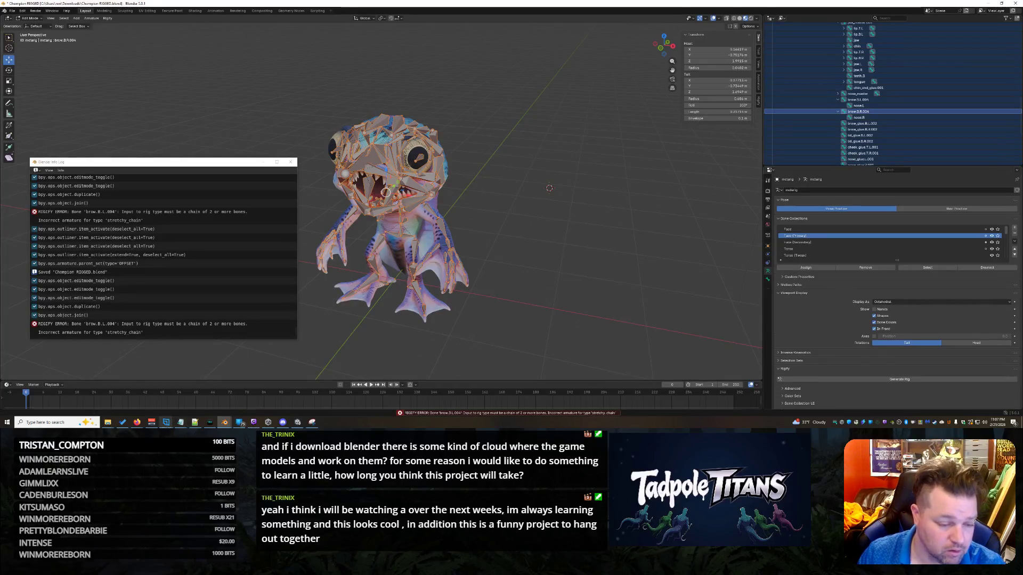
mouse_move(299, 423)
left_click(254, 400)
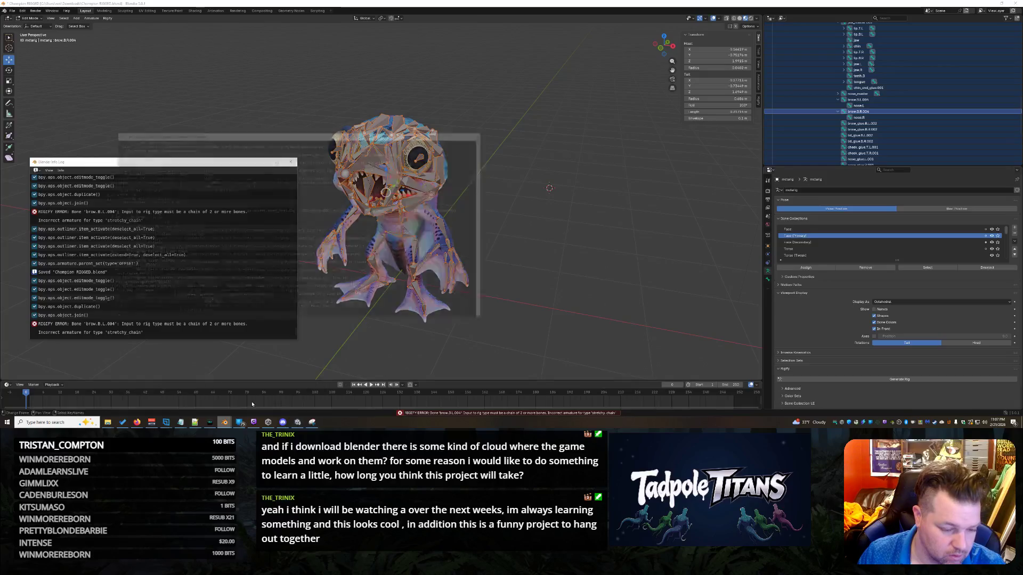
left_click_drag(96, 255, 300, 279)
key("ctrl+c")
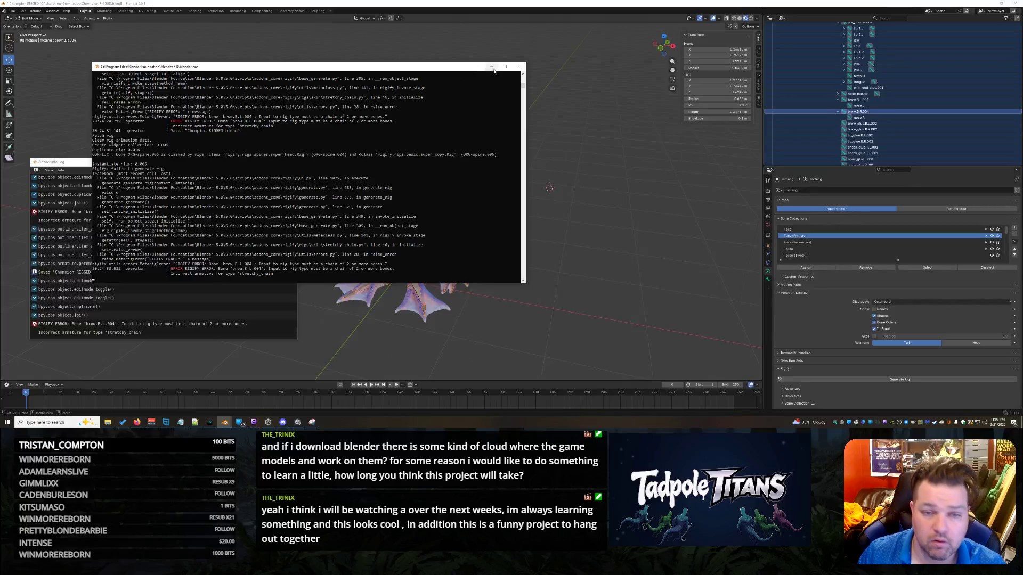
- Hide the console and Info Log, clear the selection and select brow.B.L.004
left_click(492, 67)
left_click(263, 161)
left_click(628, 279)
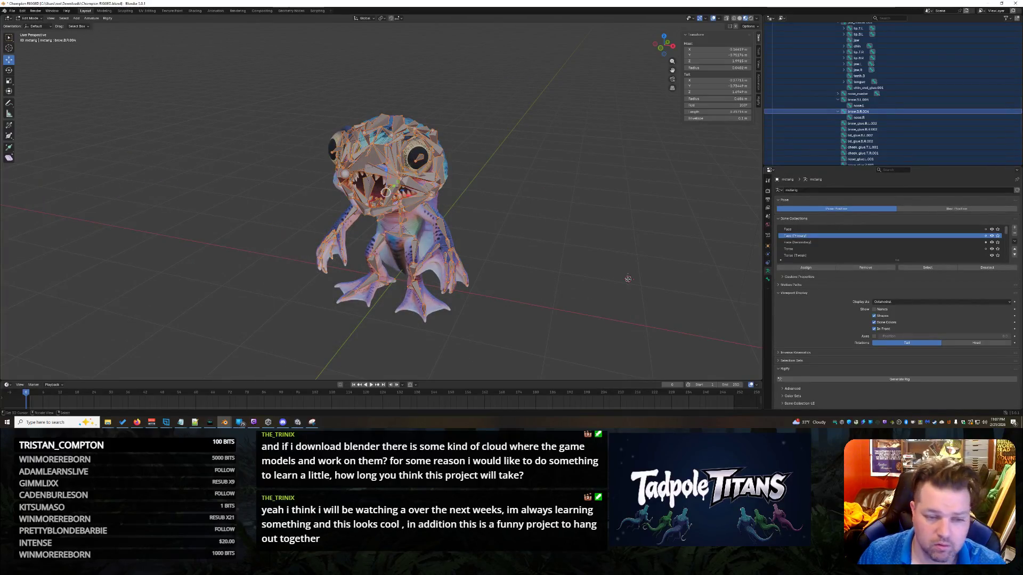
right_click(628, 278)
left_click(879, 100)
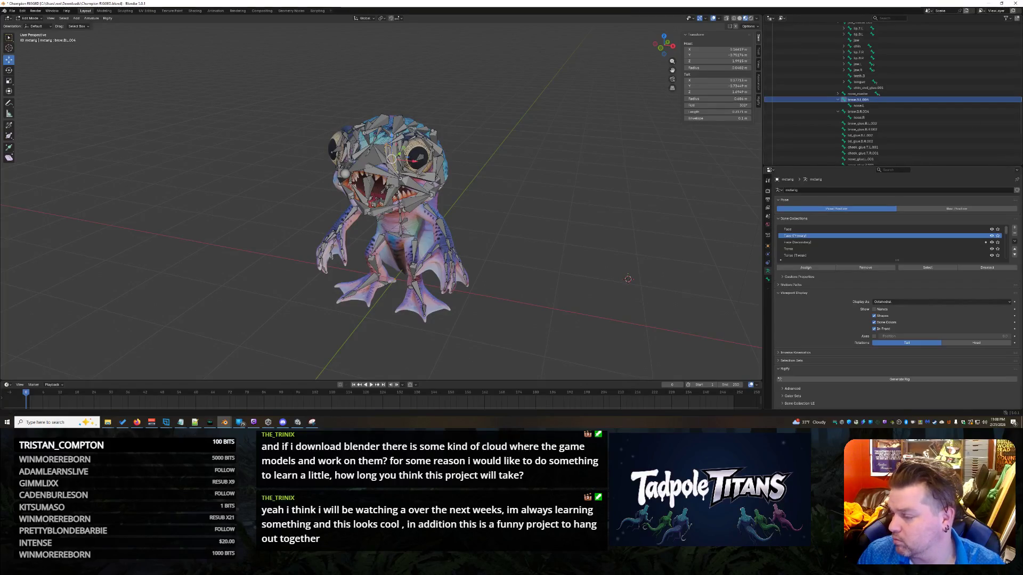
key("alt+Tab")
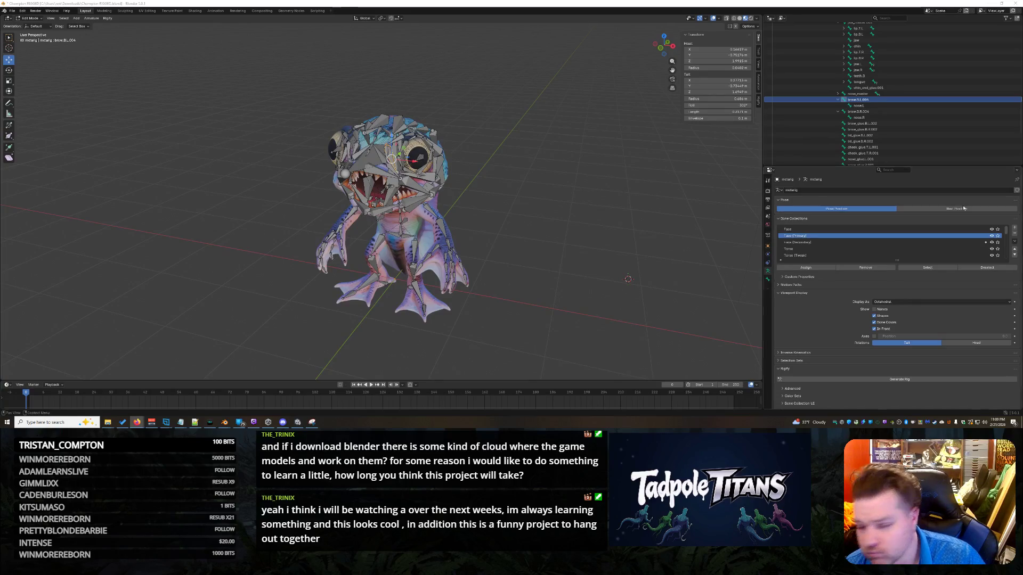
scroll(494, 149, "up", 4)
scroll(437, 142, "up", 3)
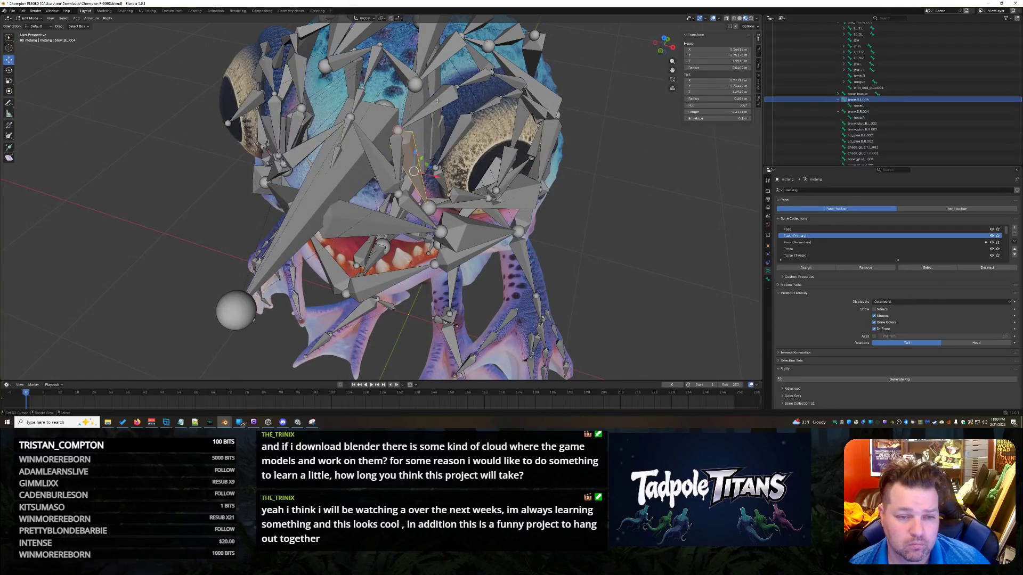
scroll(429, 96, "down", 2)
scroll(439, 102, "up", 2)
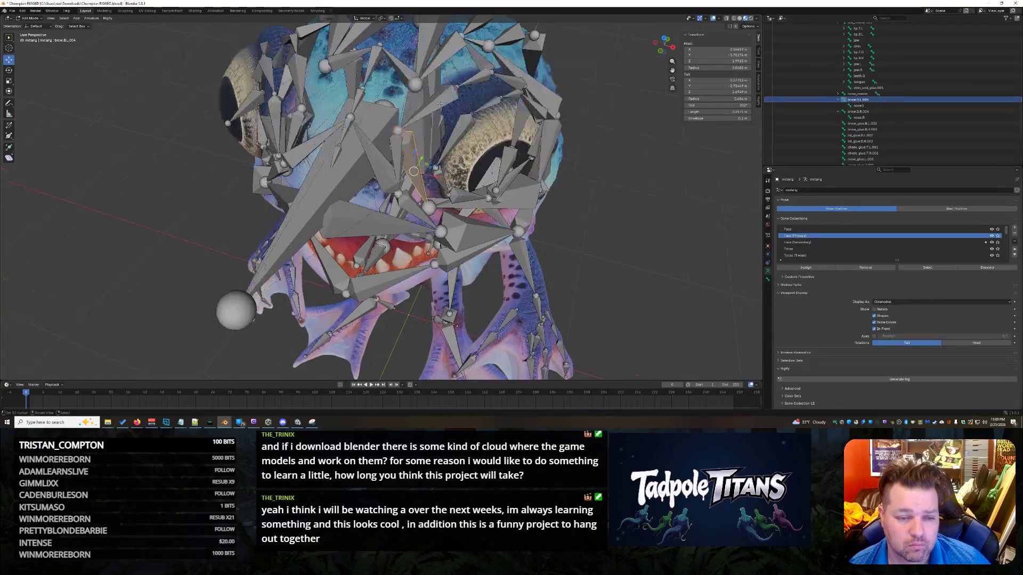
left_click(431, 205)
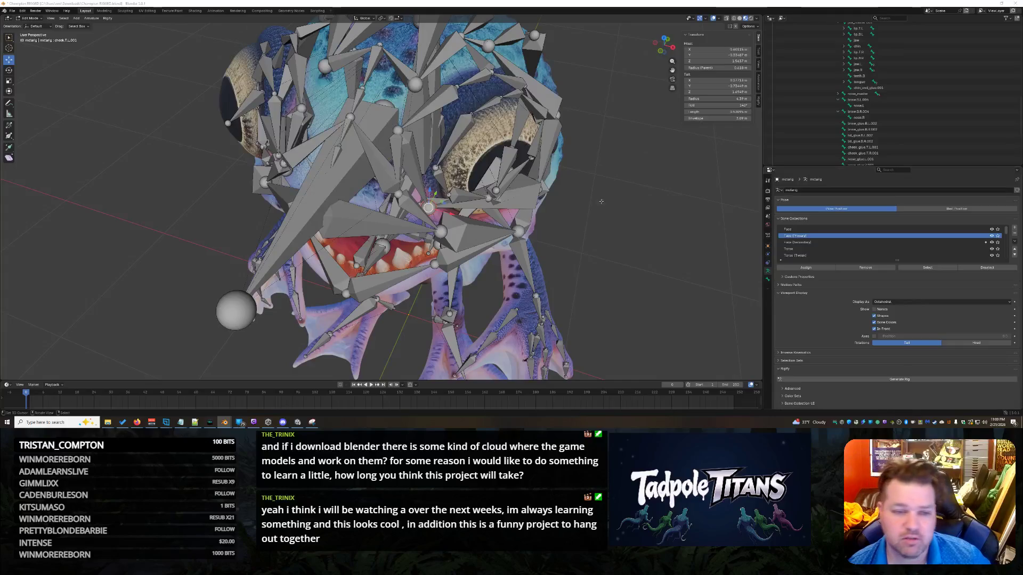
left_click(412, 163)
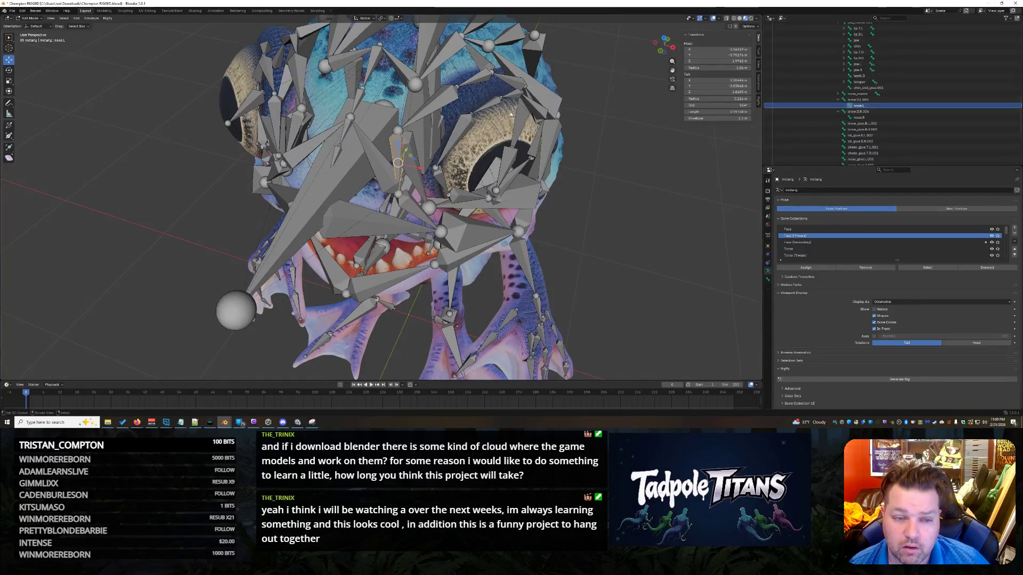
left_click(434, 99)
left_click(393, 153)
left_click(397, 131)
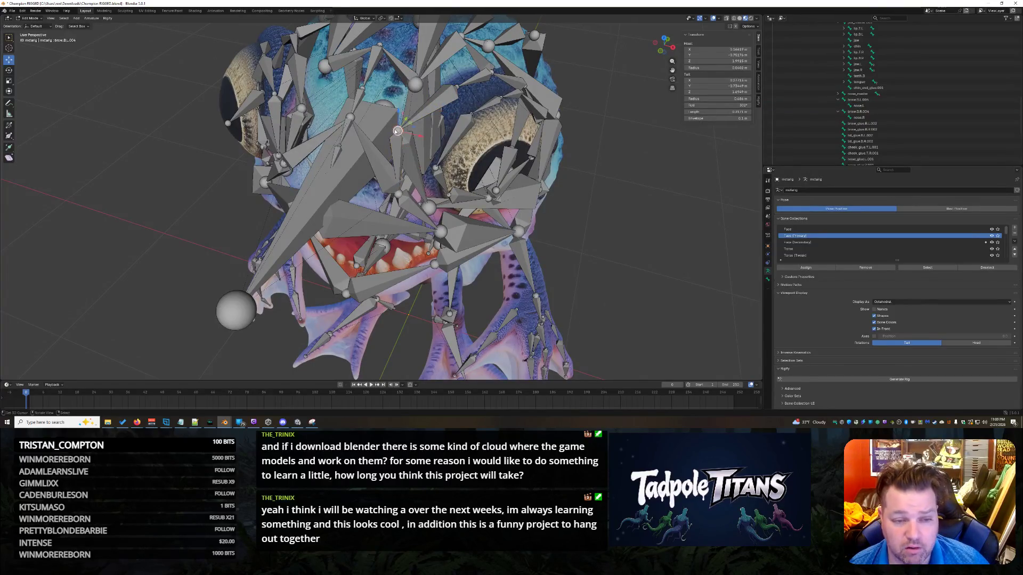
left_click_drag(418, 138, 441, 143)
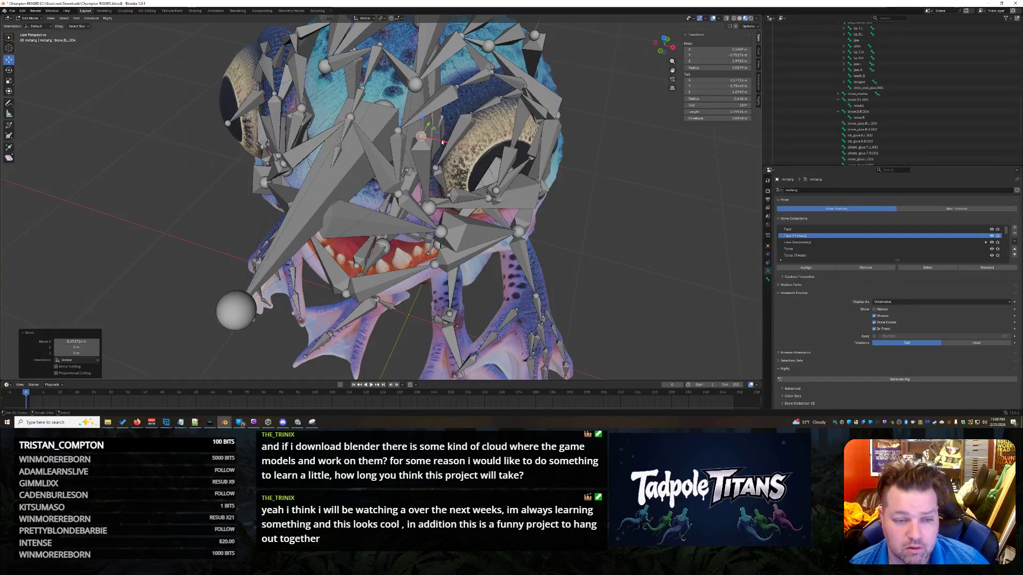
key("ctrl+z")
left_click(446, 101)
left_click(406, 159)
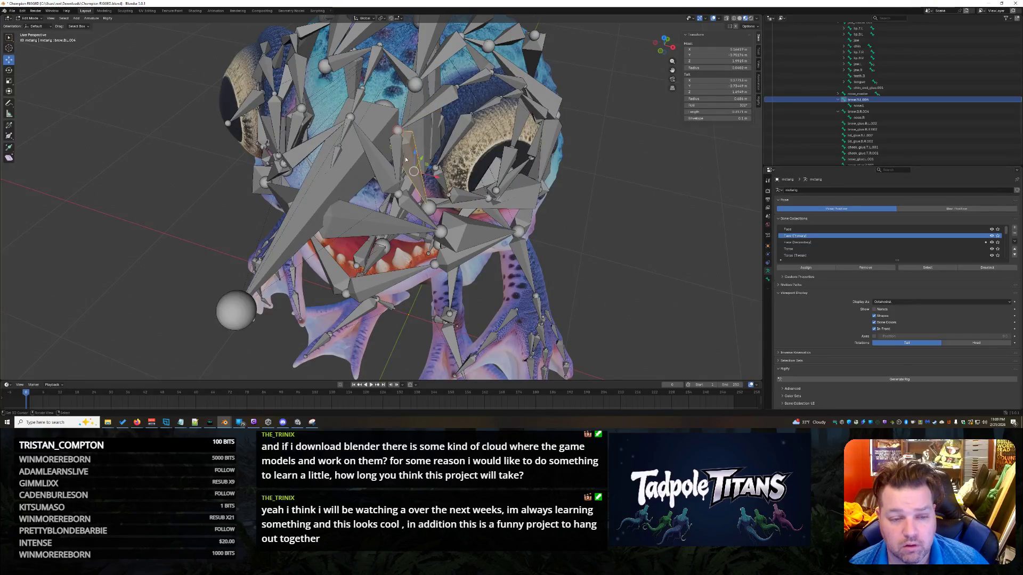
left_click(435, 107)
left_click(400, 160)
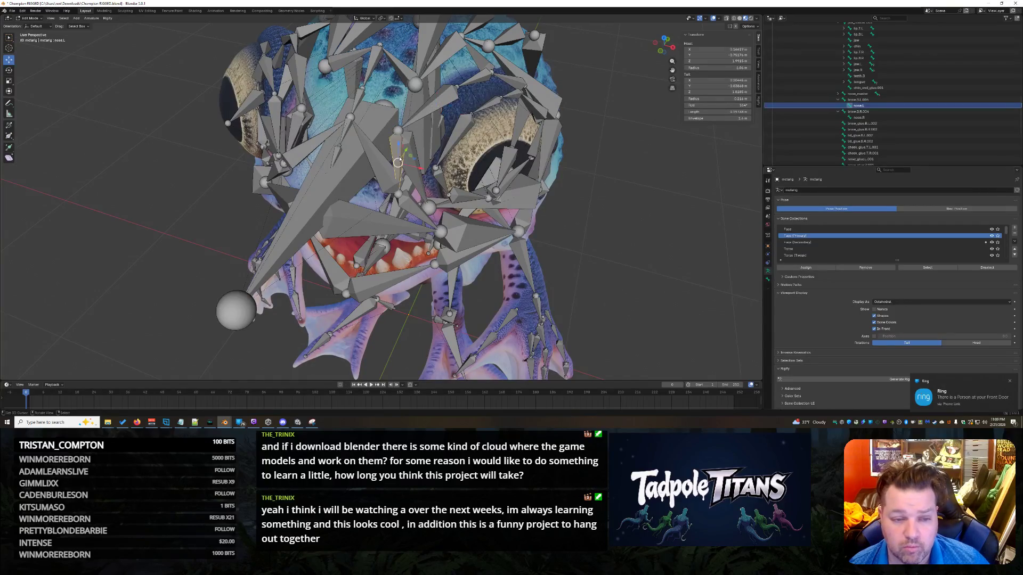
left_click(454, 102)
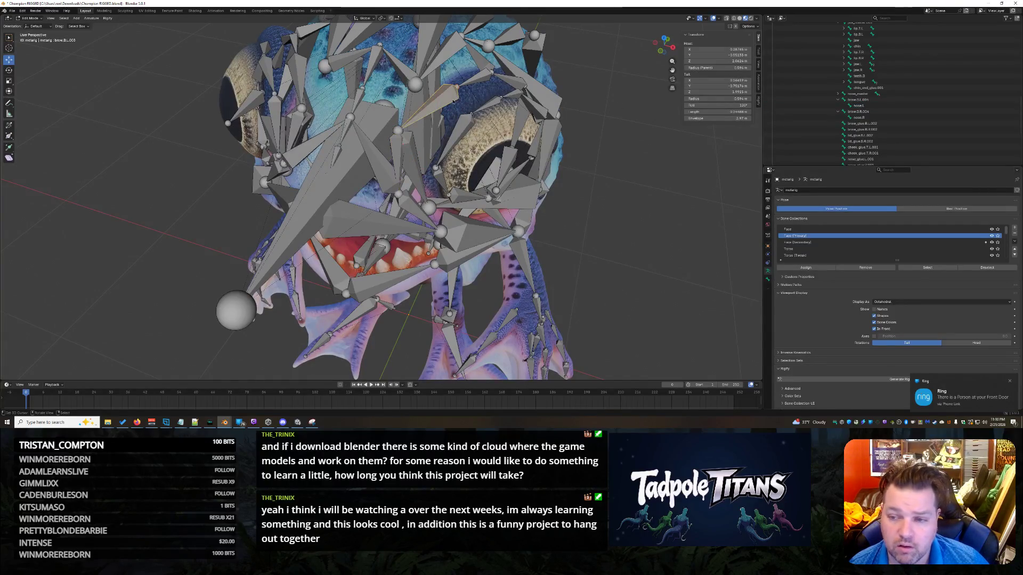
left_click(414, 152)
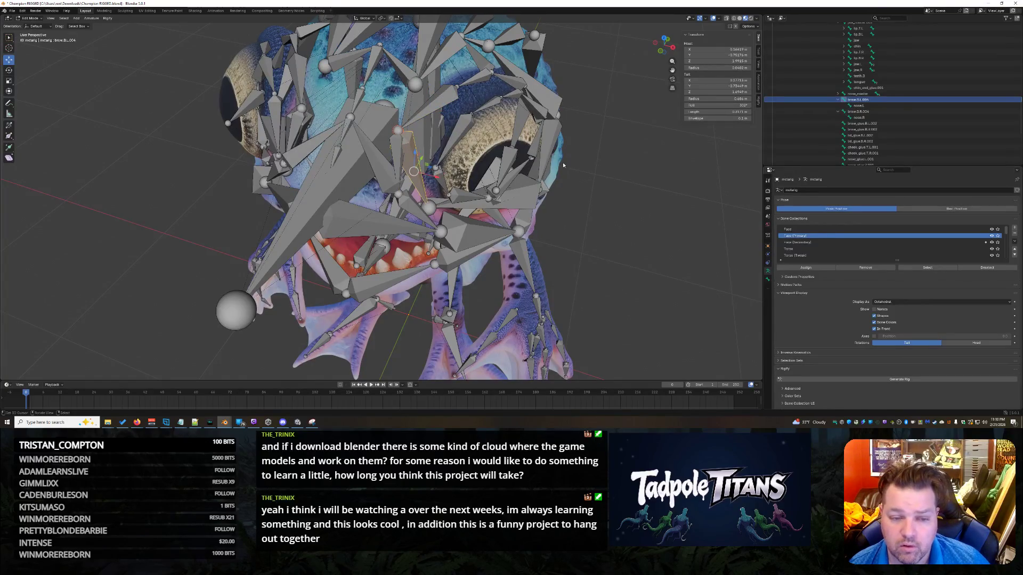
mouse_move(605, 182)
middle_mouse_down()
mouse_move(597, 176)
mouse_move(612, 192)
mouse_move(602, 177)
middle_mouse_up()
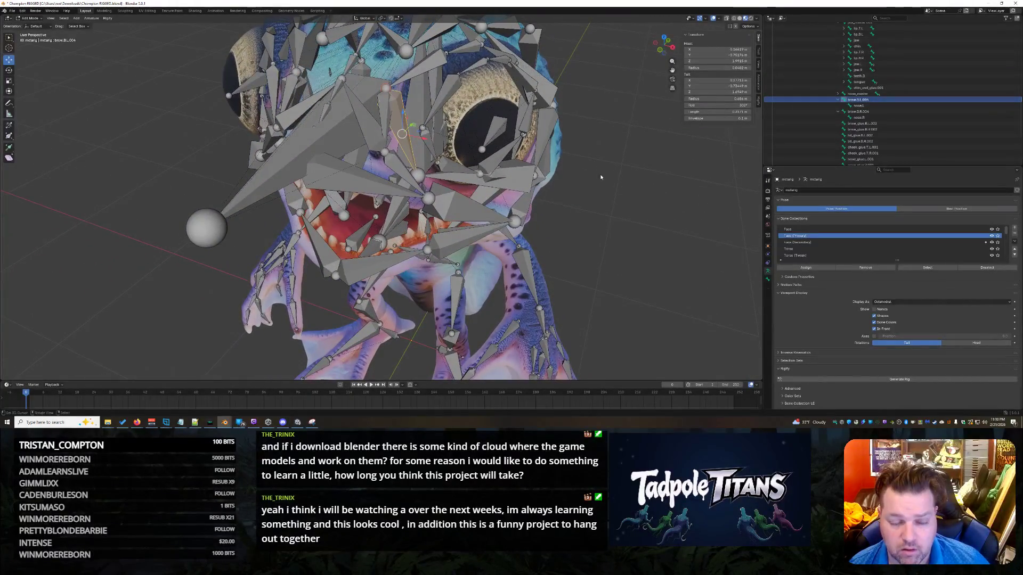
- Orbit around the frog's head, clicking through nearby face bones to locate nose.L and brow.B.L.004
left_click(386, 122)
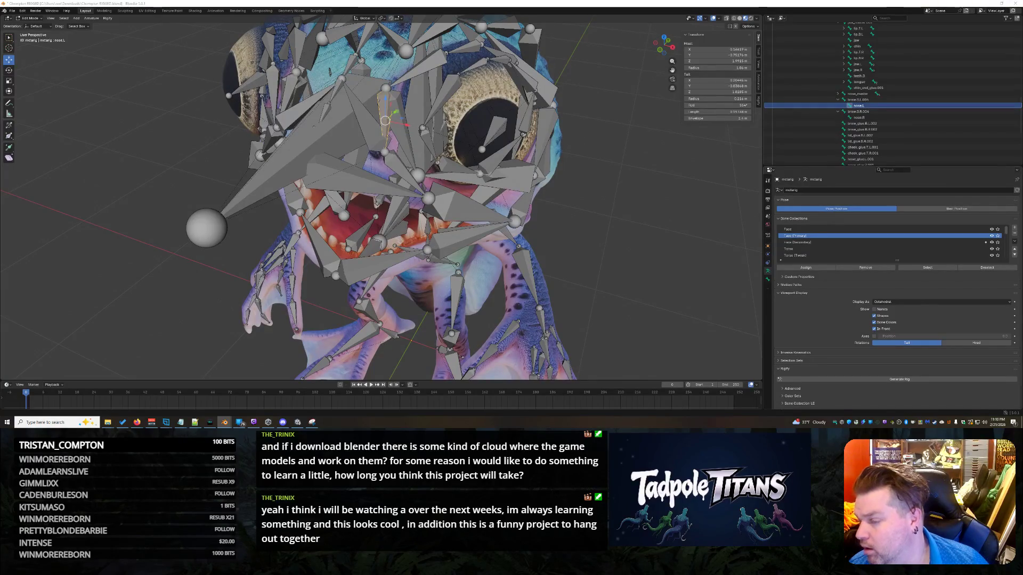
middle_click_drag(593, 164, 593, 164)
middle_click_drag(584, 160, 319, 143)
left_click(391, 165)
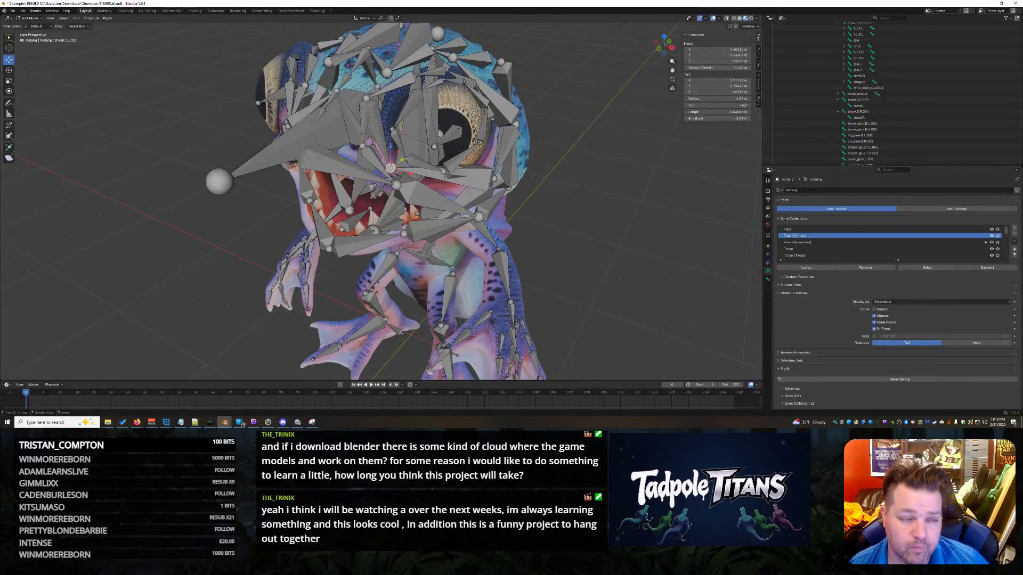
left_click(380, 141)
mouse_move(380, 141)
middle_mouse_down()
mouse_move(576, 184)
mouse_move(398, 158)
mouse_move(593, 226)
mouse_move(421, 171)
mouse_move(619, 267)
middle_mouse_up()
left_click(398, 158)
left_click(395, 163)
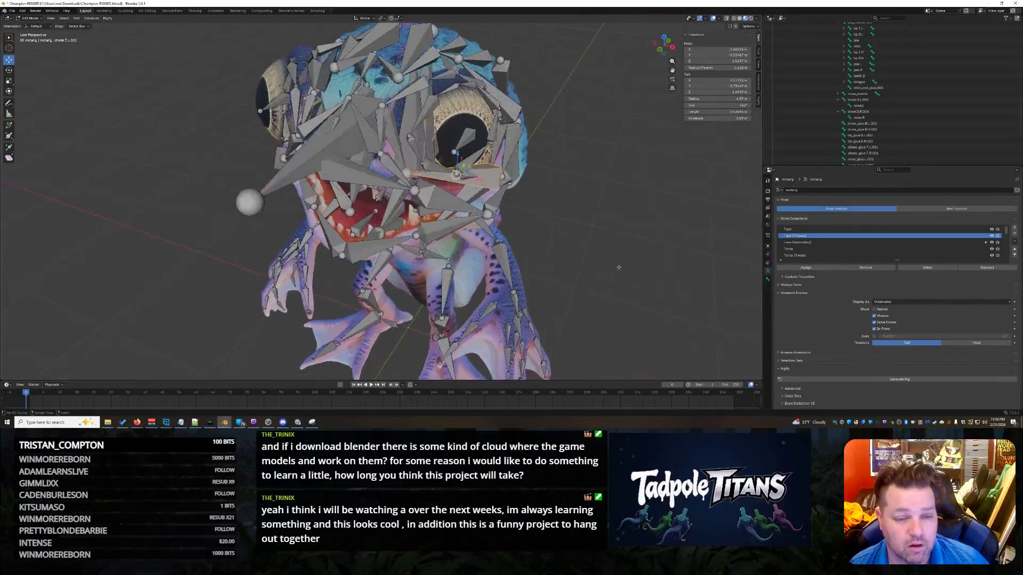
- Select nose.L, add brow.B.L.004 from the Outliner and bring up Make Parent
left_click(383, 129)
middle_click_drag(383, 130, 604, 226)
scroll(584, 224, "up", 2)
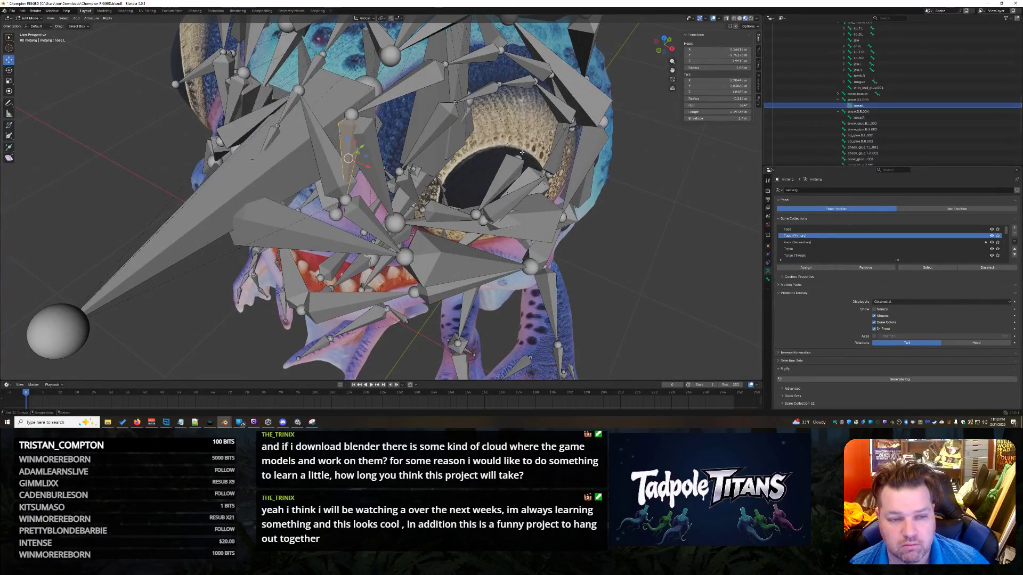
left_click(857, 100)
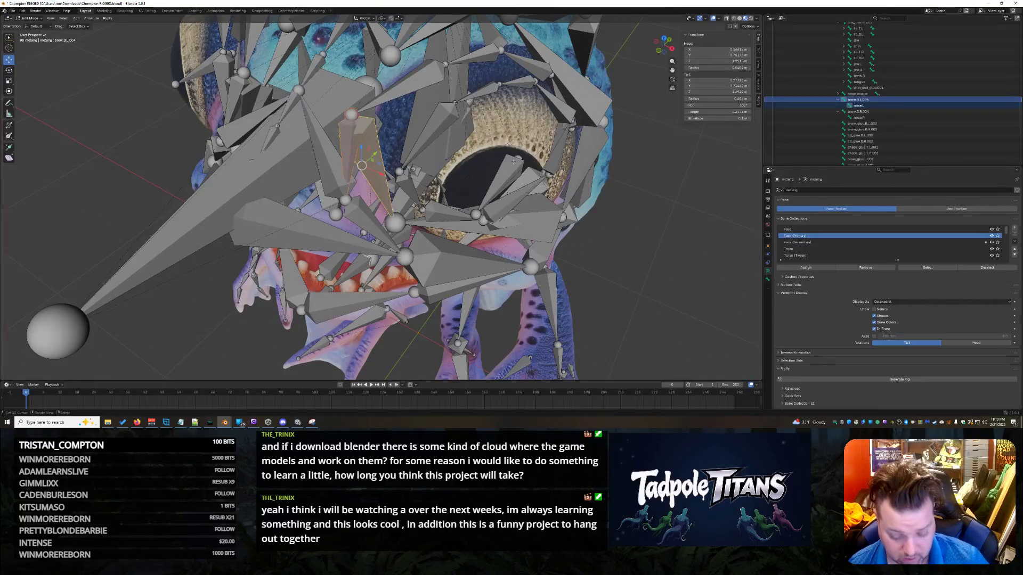
key("ctrl+p")
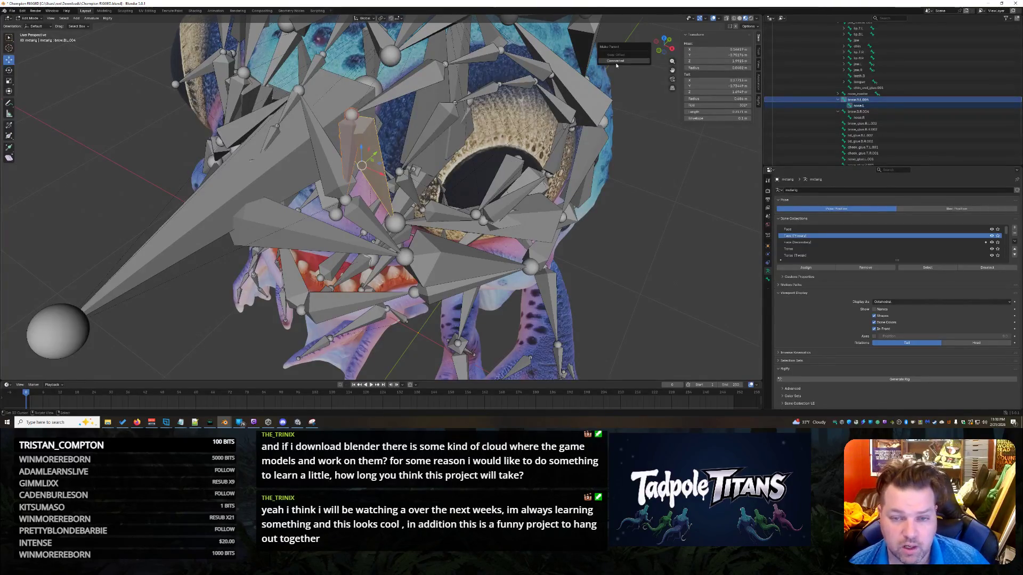
- Parent nose.L to brow.B.L.004 as Connected, then inspect nose.L and nose_glue.L.001
left_click(615, 61)
middle_click_drag(610, 226, 660, 241)
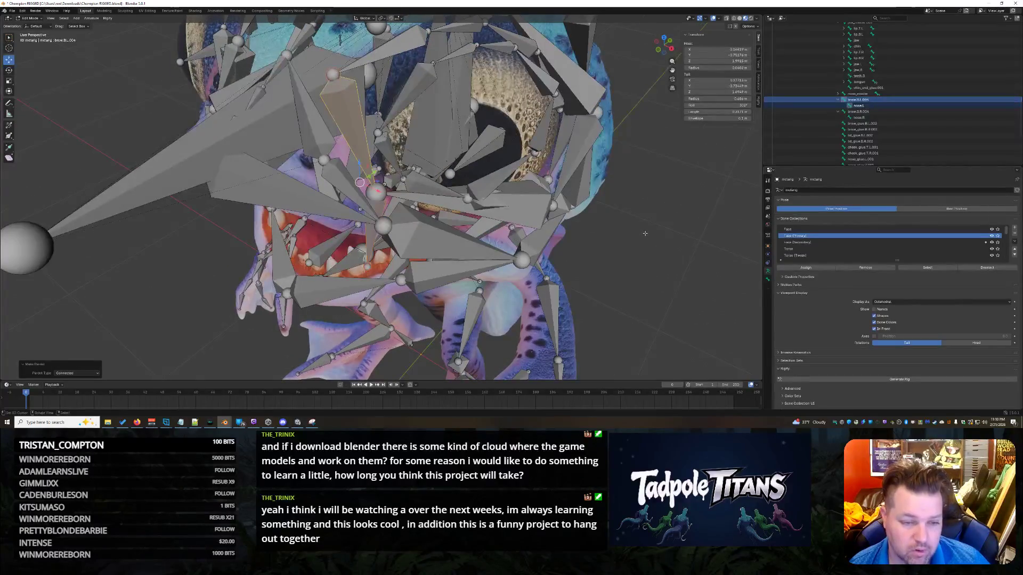
left_click(660, 240)
left_click(386, 275)
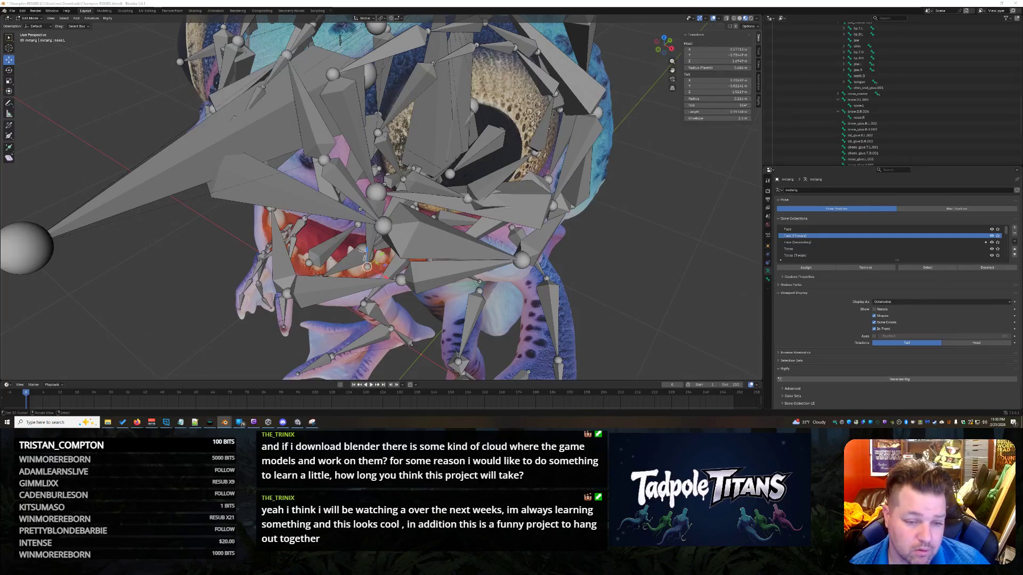
left_click(341, 178)
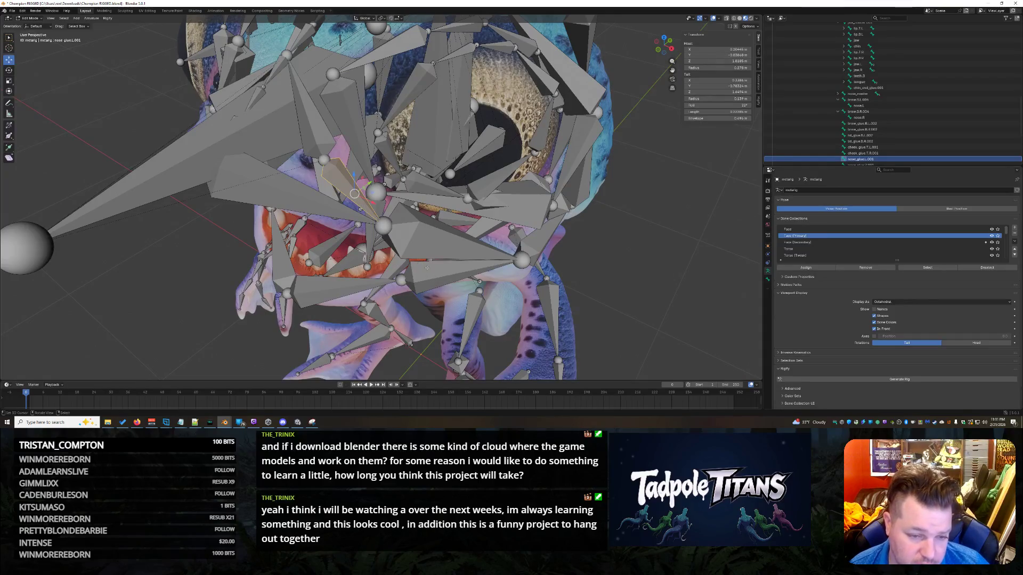
middle_click_drag(597, 272, 600, 272)
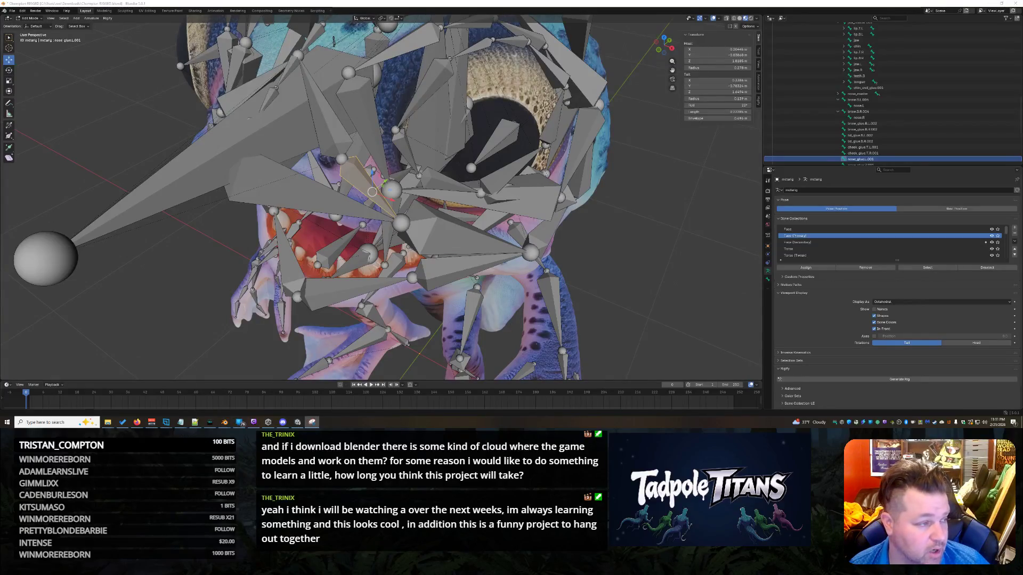
- Snip the Transform panel's nose_glue.L.001 head and tail coordinates, then reselect nose.L
left_click(649, 29)
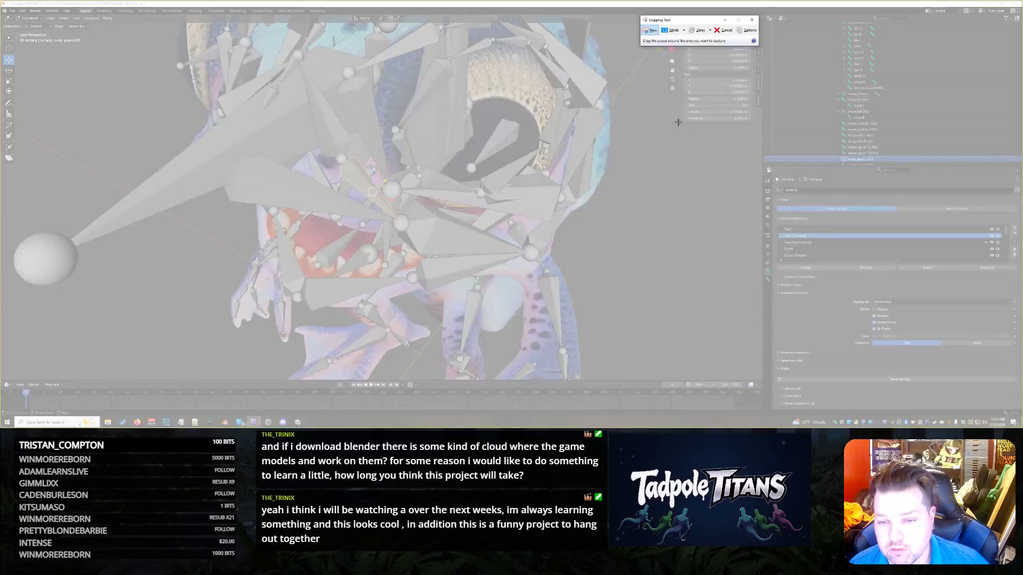
mouse_move(679, 124)
left_mouse_down()
mouse_move(740, 37)
mouse_move(761, 25)
left_mouse_up()
left_click_drag(693, 4, 169, 51)
left_click(256, 51)
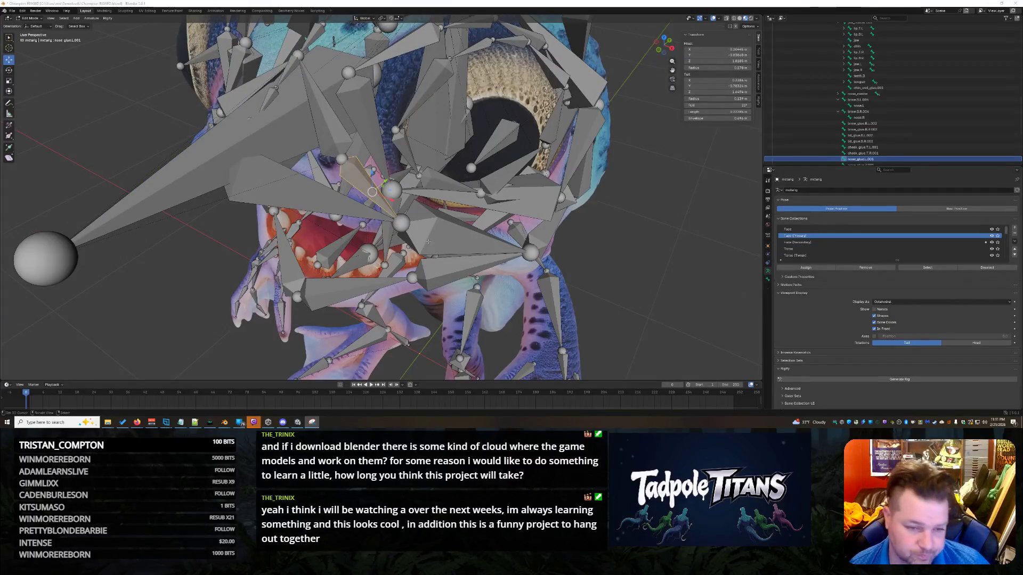
middle_click_drag(399, 219, 630, 265)
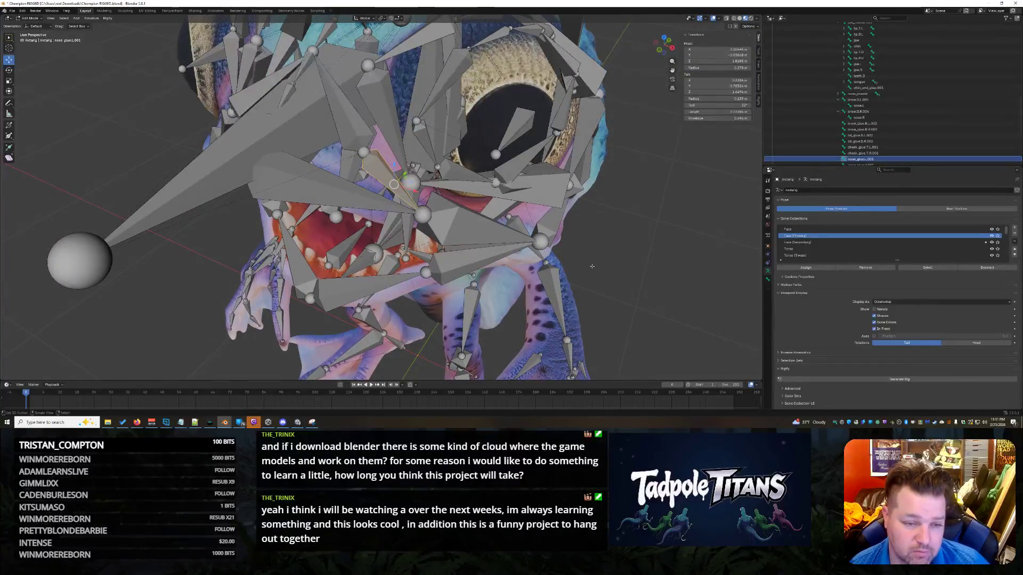
left_click(405, 257)
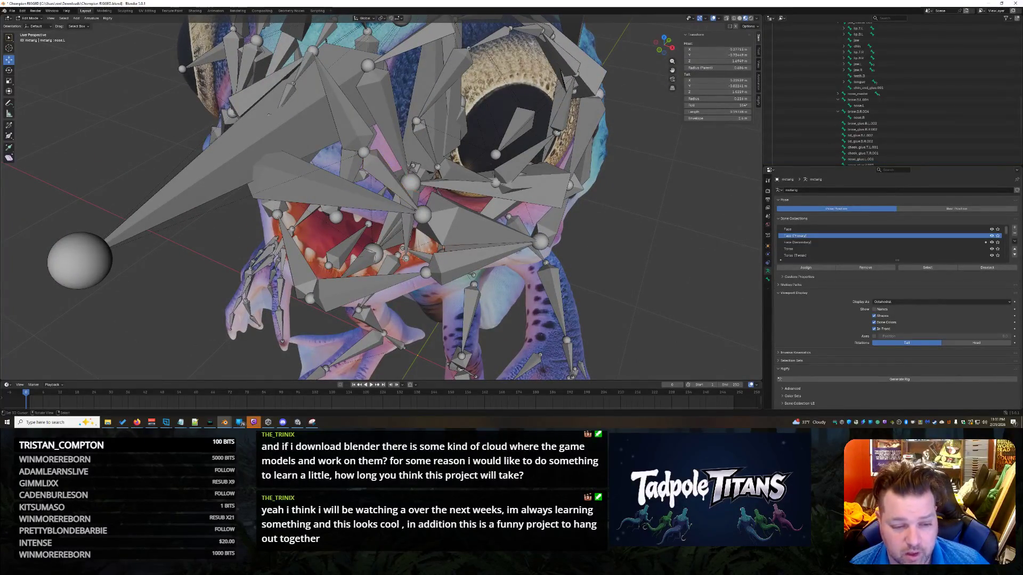
- Set the nose.L tail to X 0.2044, Y -0.83868, Z 1.8186 m, then select nose.R
left_click(708, 81)
type("0.2044")
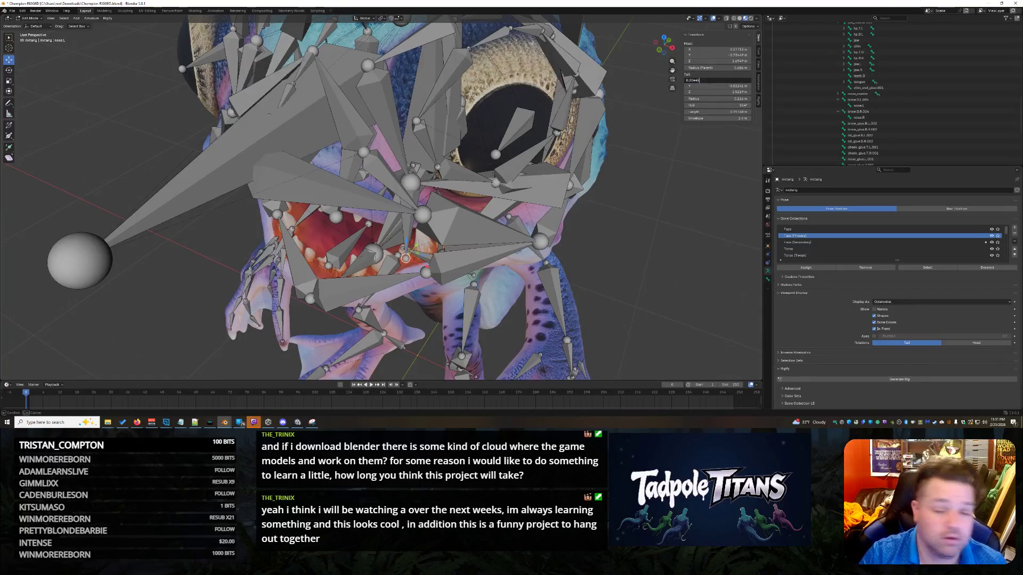
key("Return")
left_click(727, 86)
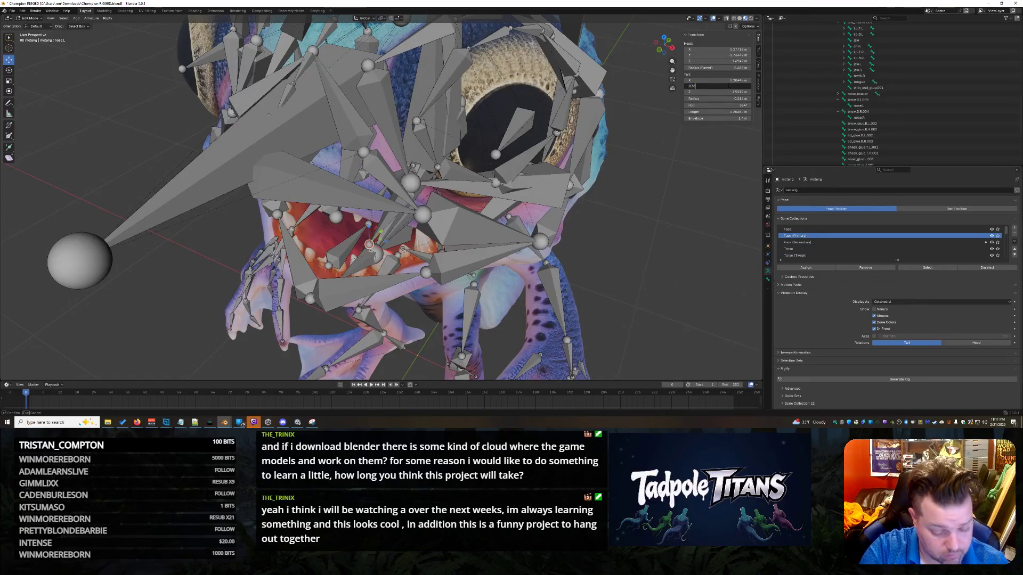
key("Return")
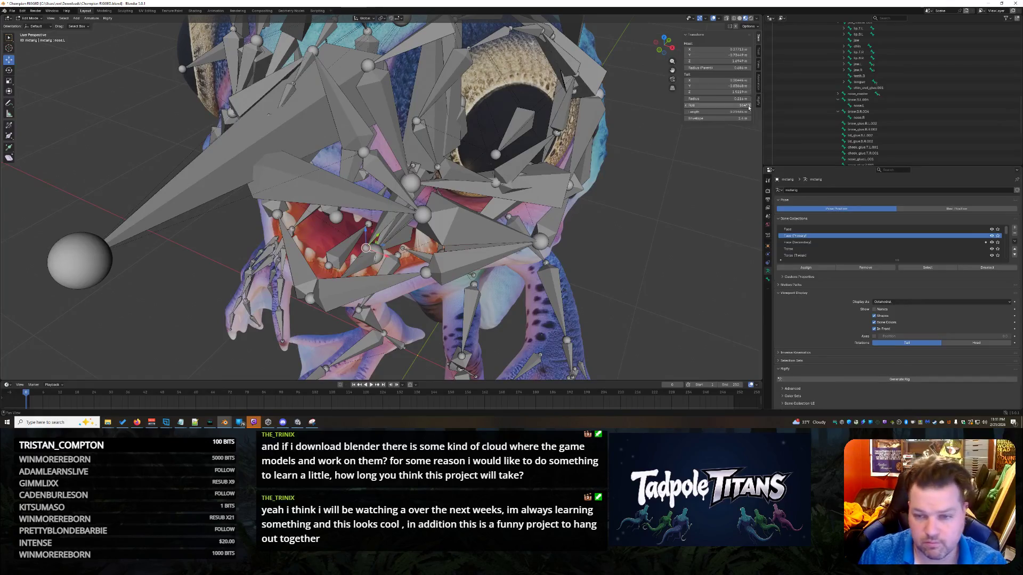
left_click(728, 92)
type("1")
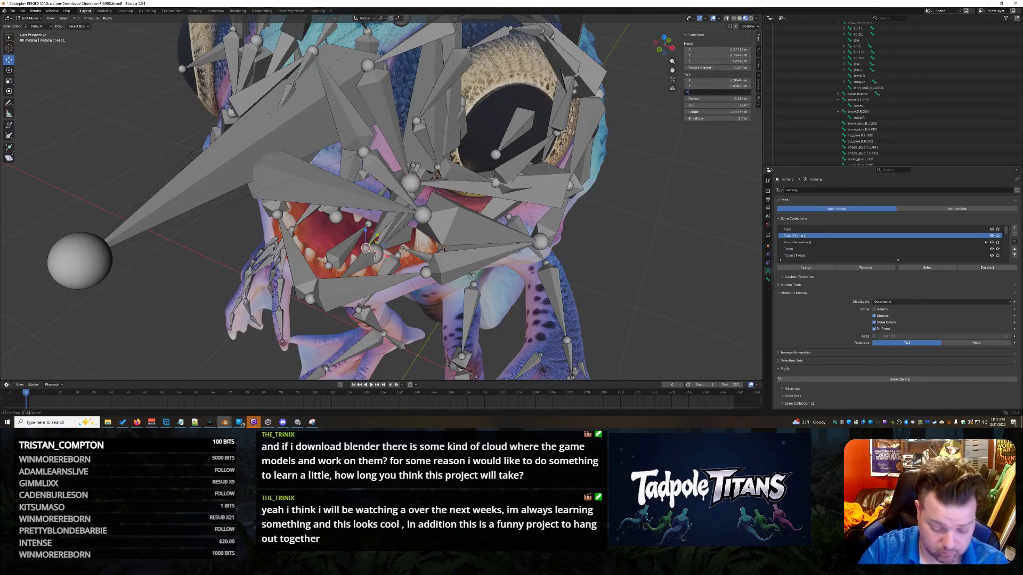
type(".8186")
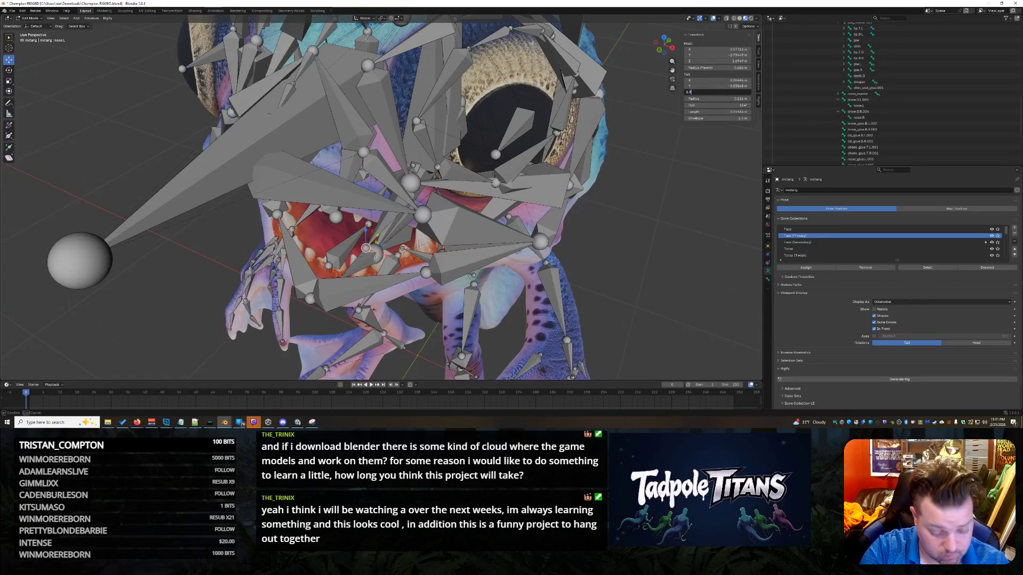
key("Return")
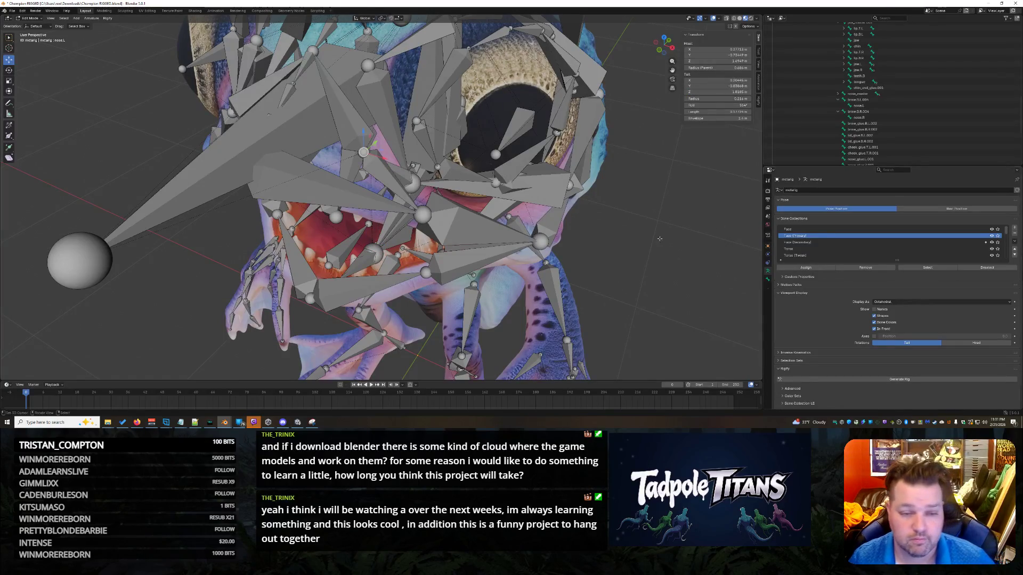
mouse_move(564, 176)
middle_mouse_down()
mouse_move(611, 222)
mouse_move(672, 223)
mouse_move(443, 134)
middle_mouse_up()
left_click(443, 134)
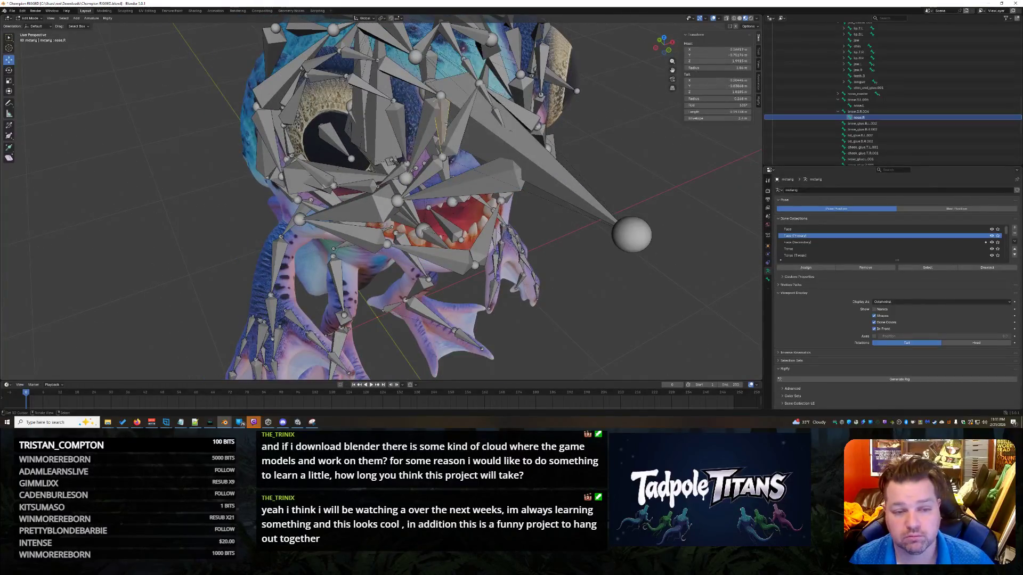
scroll(569, 215, "up", 3)
scroll(852, 100, "down", 2)
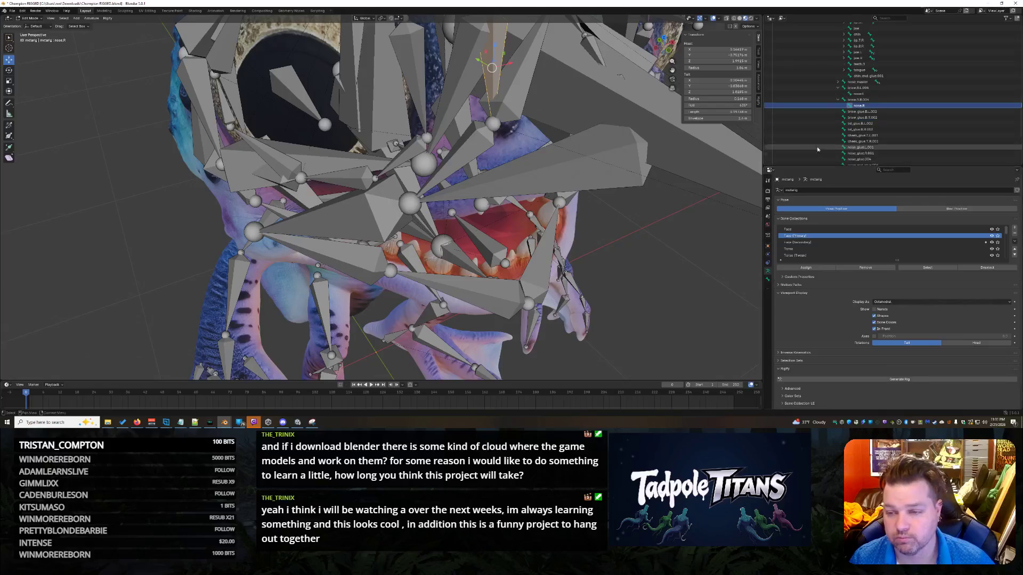
left_click(855, 100)
middle_click_drag(591, 256, 567, 246)
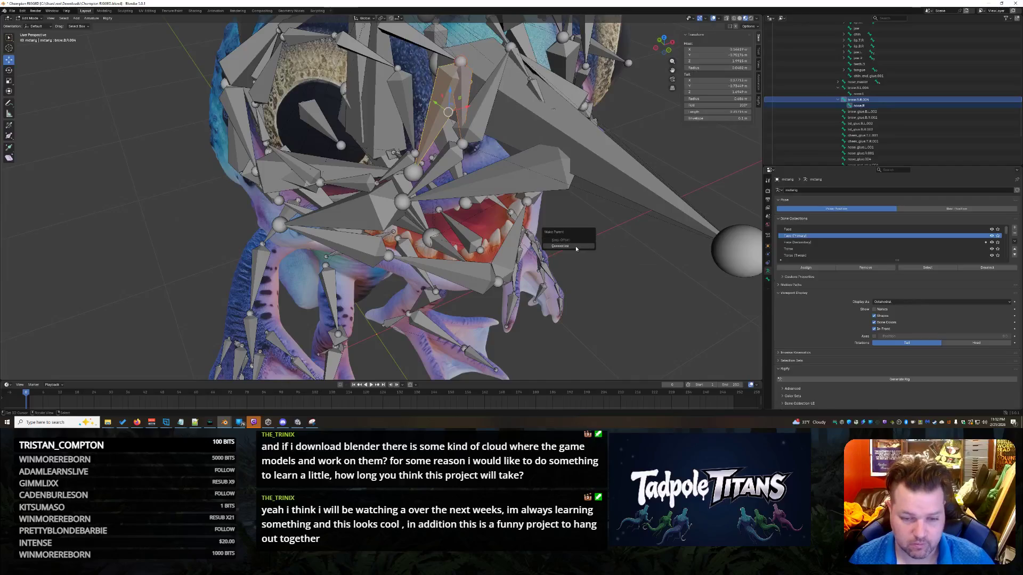
left_click(615, 263)
middle_click_drag(616, 263, 323, 208)
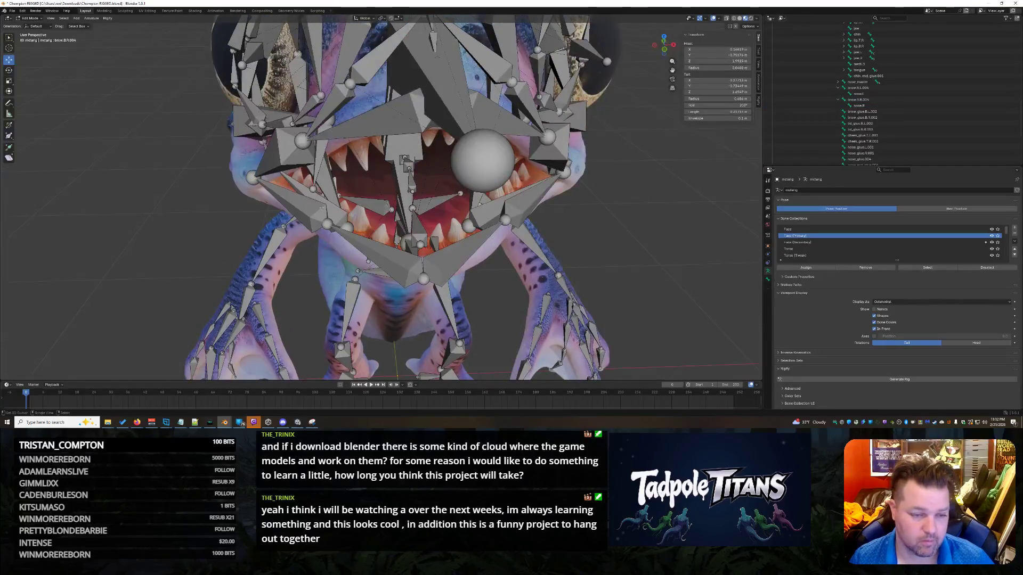
left_click(313, 189)
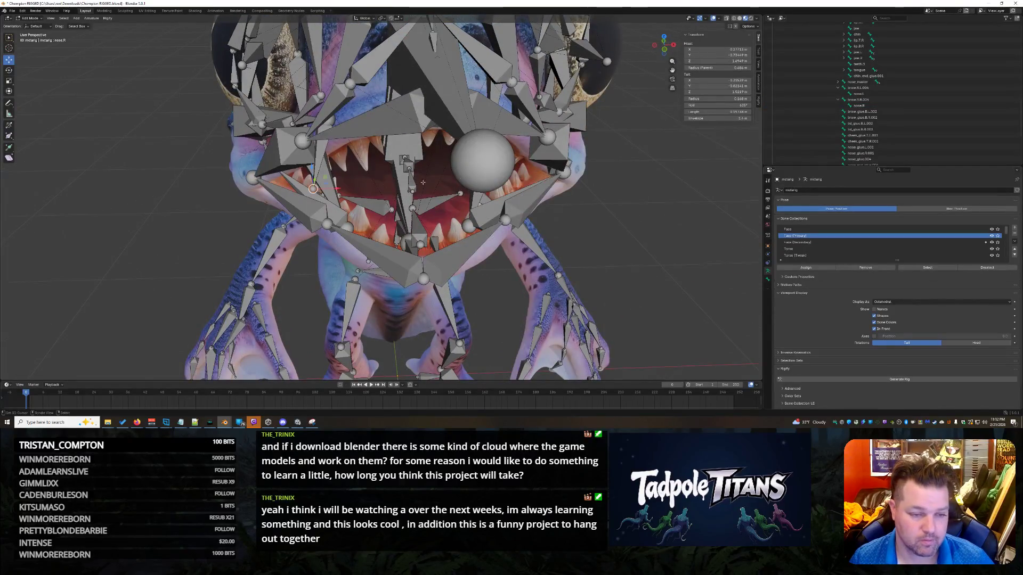
- Enter nose.R tail X -0.5384 and tail Y -0.78324
left_click(708, 81)
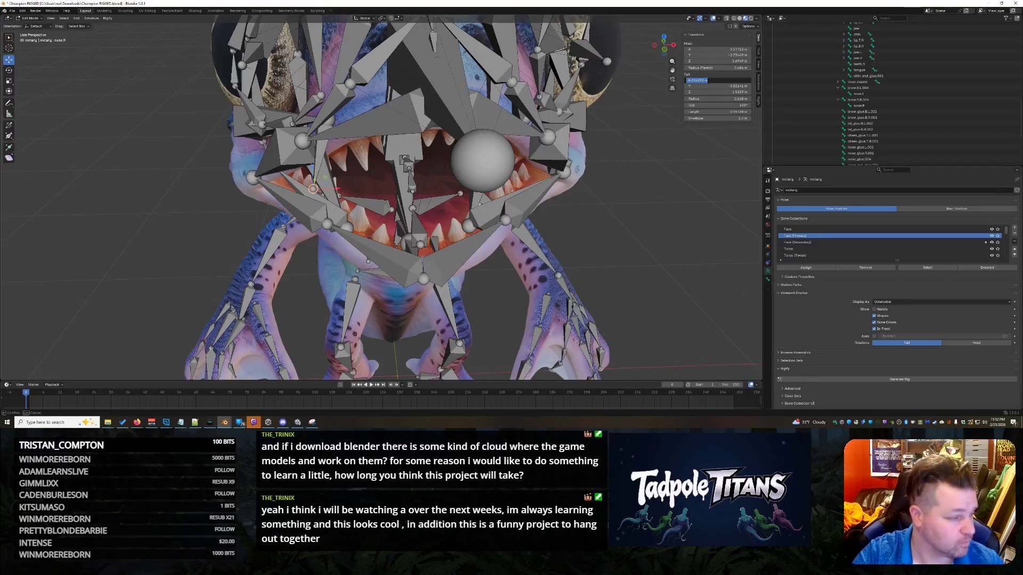
type("-.5384")
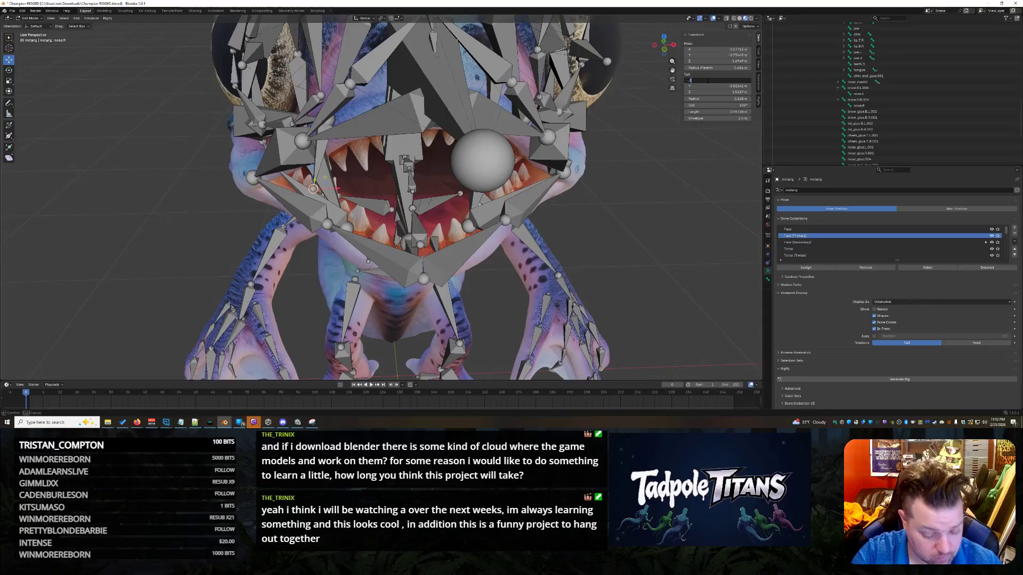
key("Return")
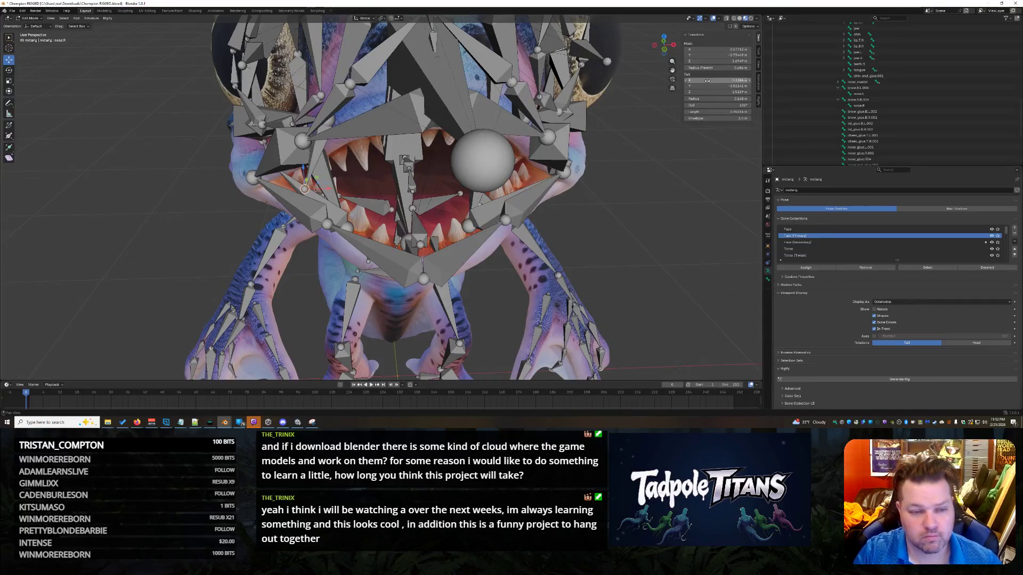
left_click(717, 86)
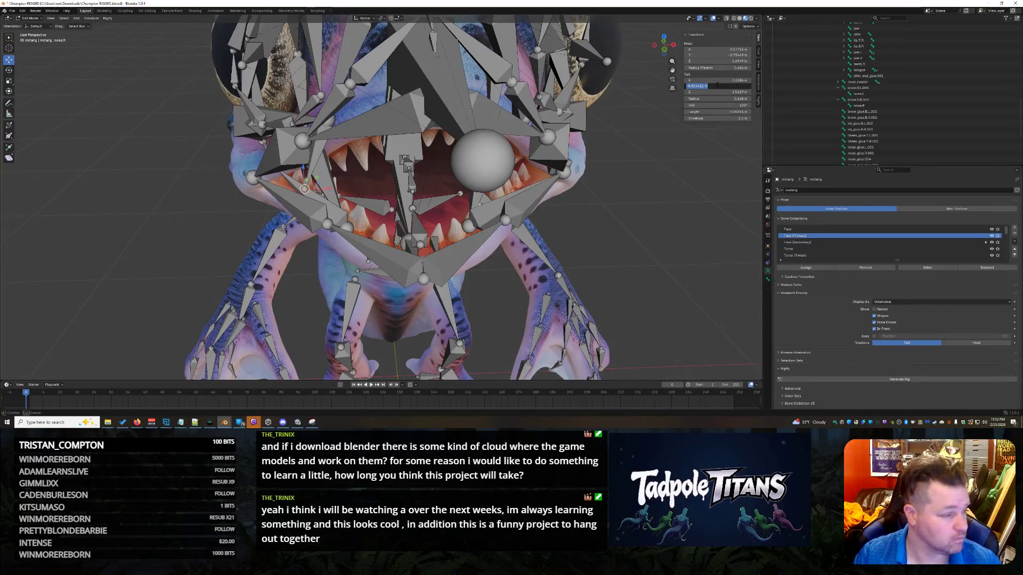
type("-.78324")
key("Return")
- Keep tail Z at 1.5219 and retype tail X as -20, which triggers an invalid-syntax error
left_click(717, 91)
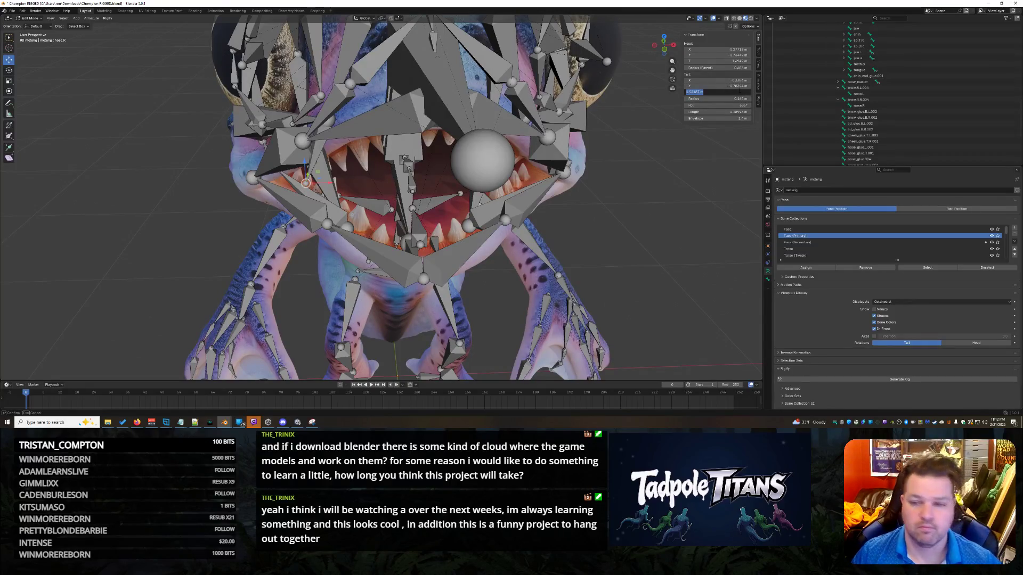
key("shift+Tab")
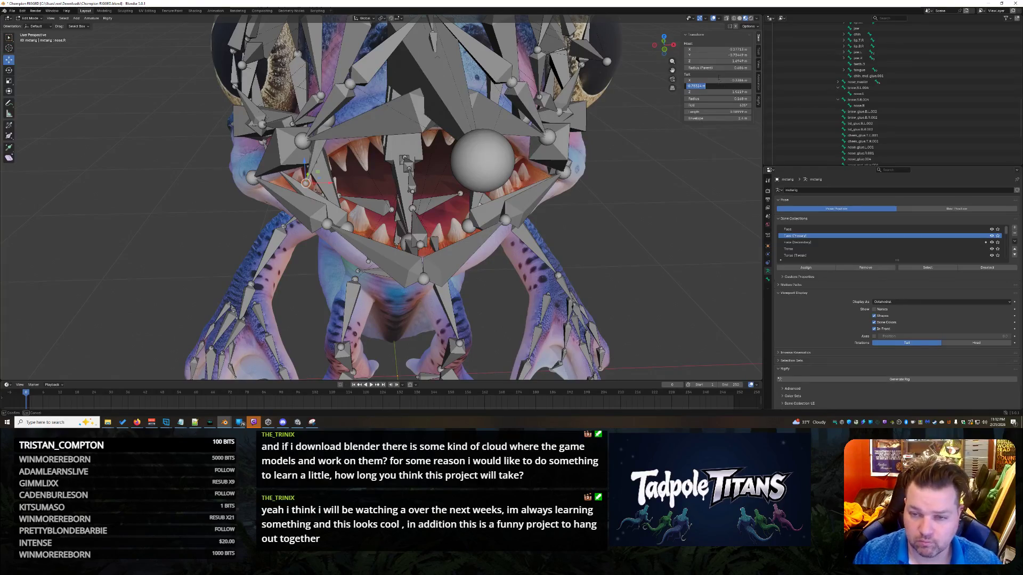
key("Return")
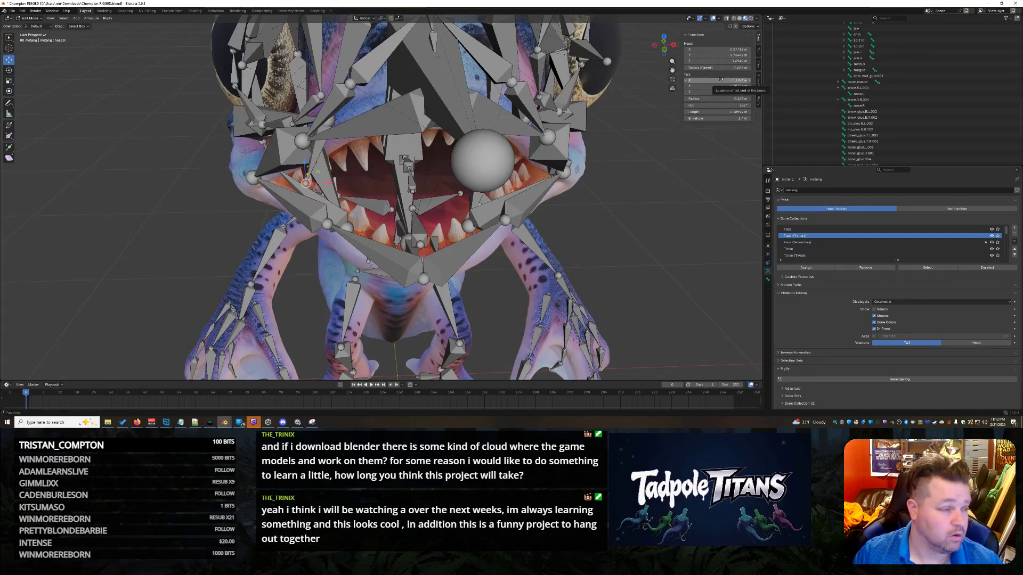
left_click(720, 79)
type("-20")
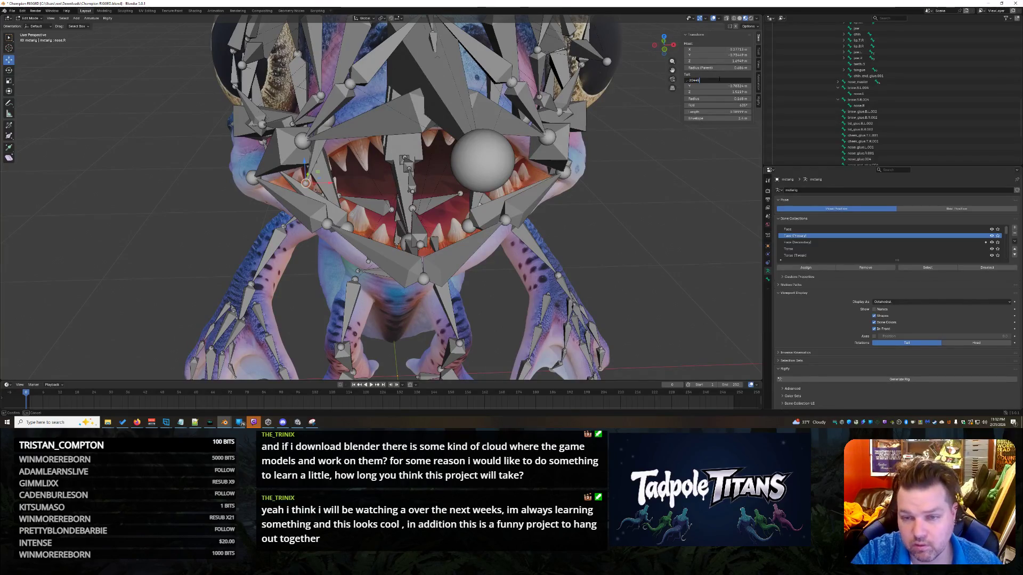
key("Return")
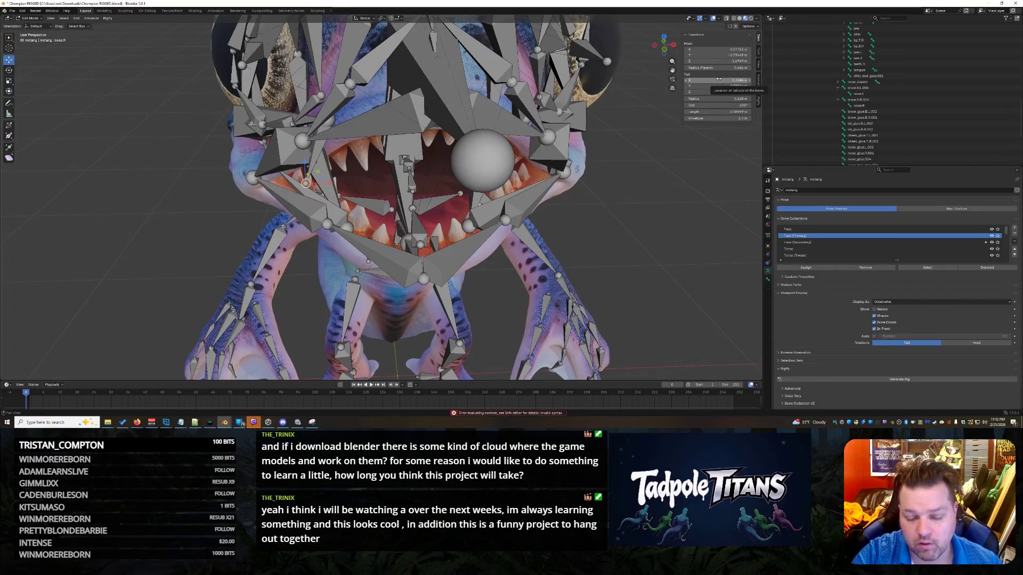
- Set the nose.R.001 tail to X 0.20445 and Y -0.8368
left_click(719, 79)
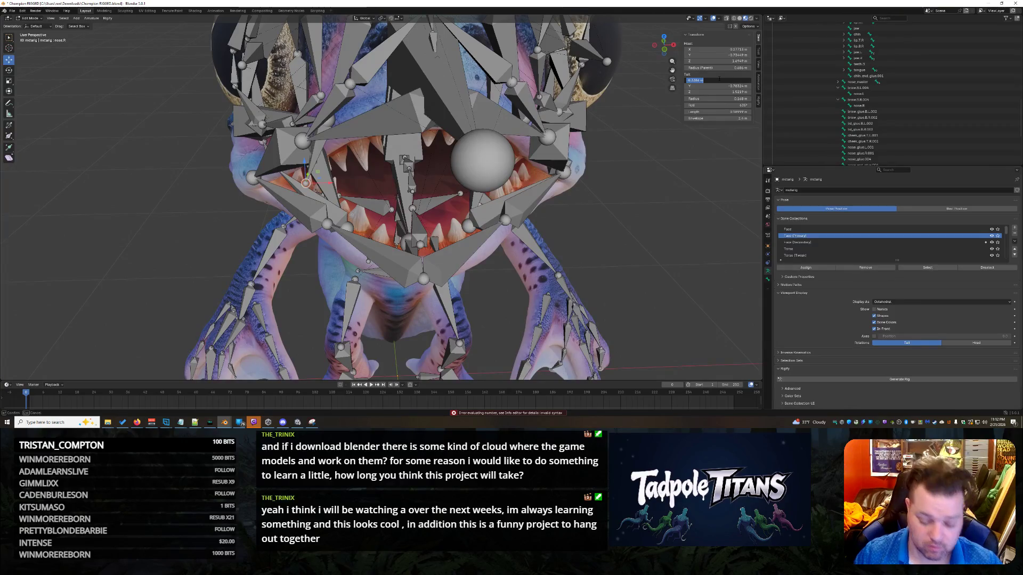
type("24")
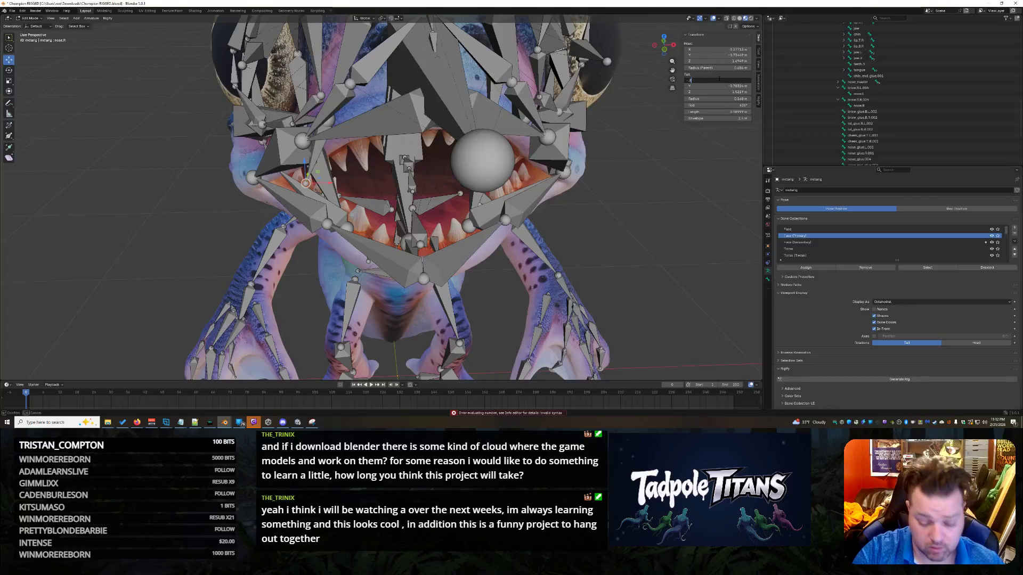
key("Return")
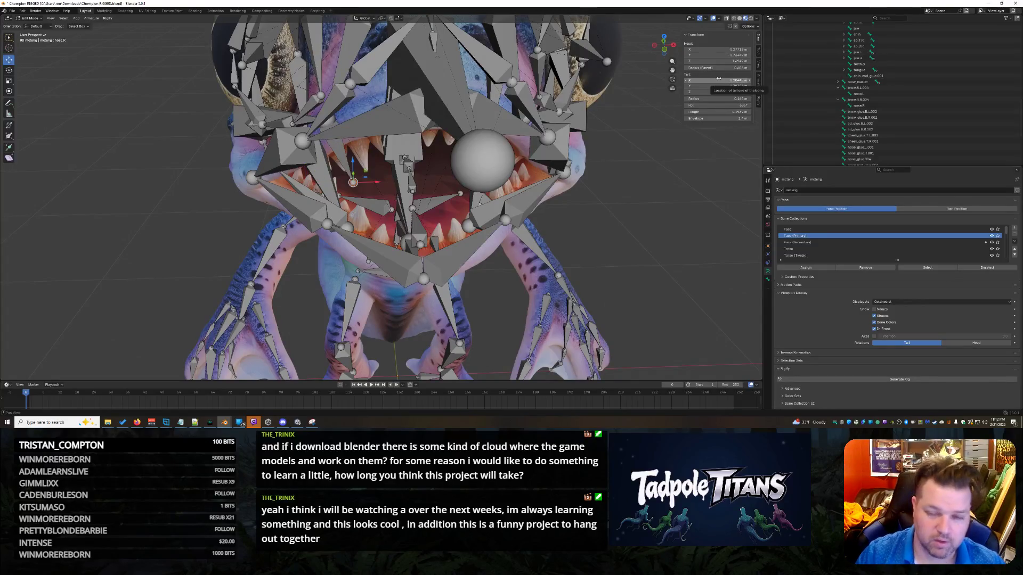
left_click(714, 86)
type("-.8368")
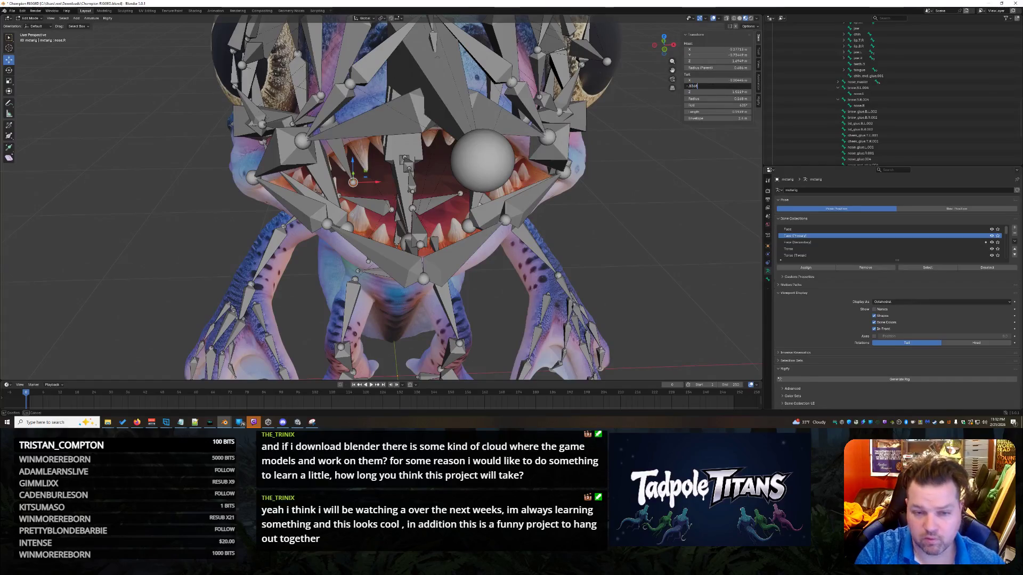
key("Return")
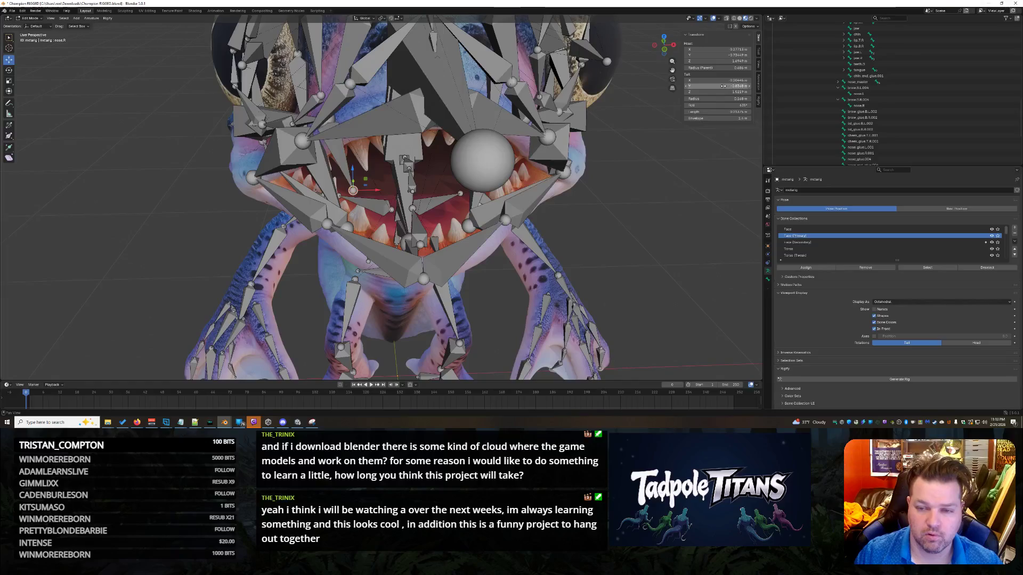
left_click(720, 86)
key("Escape")
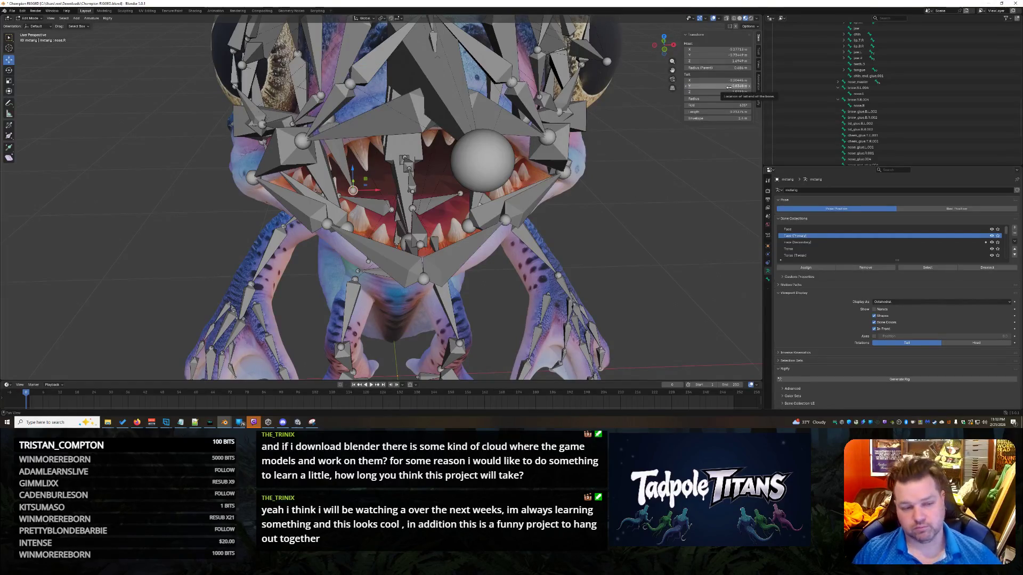
left_click(729, 87)
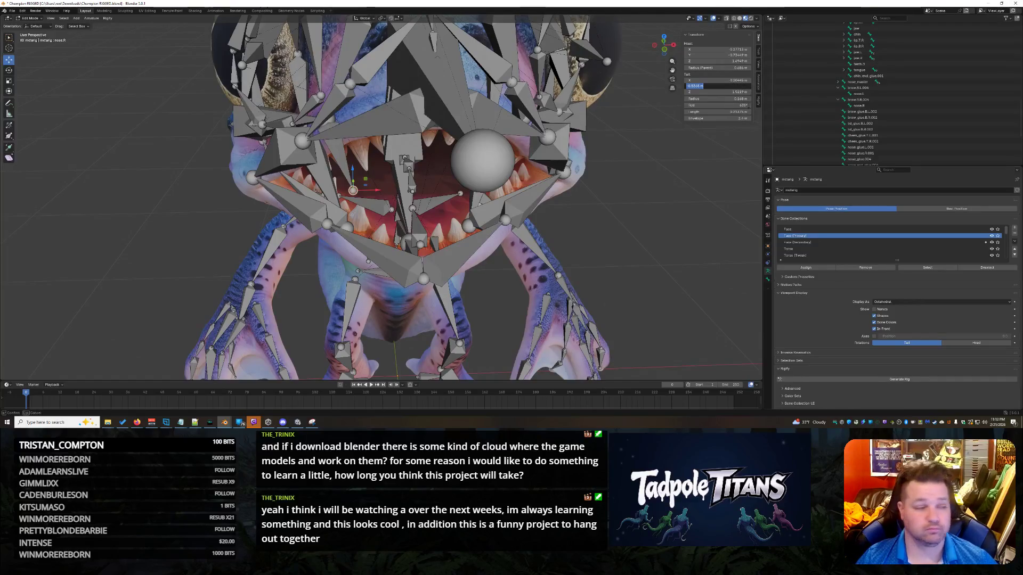
left_click(711, 84)
key("Return")
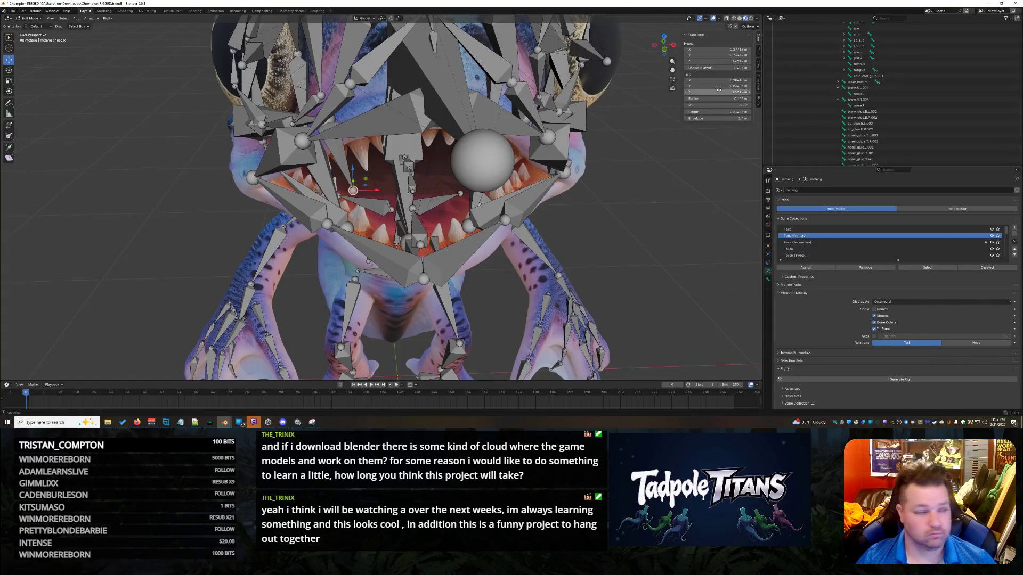
- Set tail Z to 1.8185, then drag it up to about 1.99 m to fit the snout
left_click(718, 92)
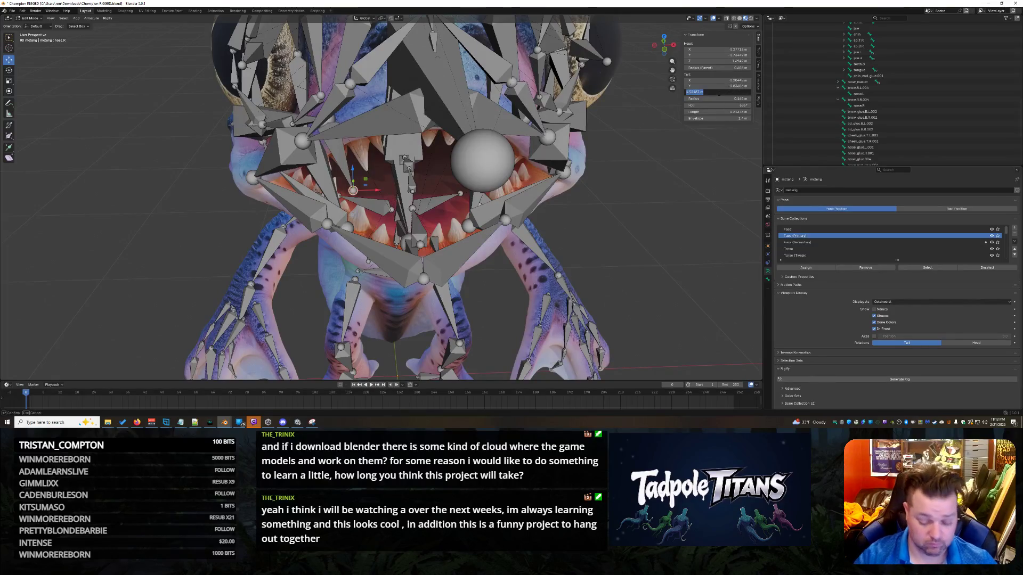
type(".8185")
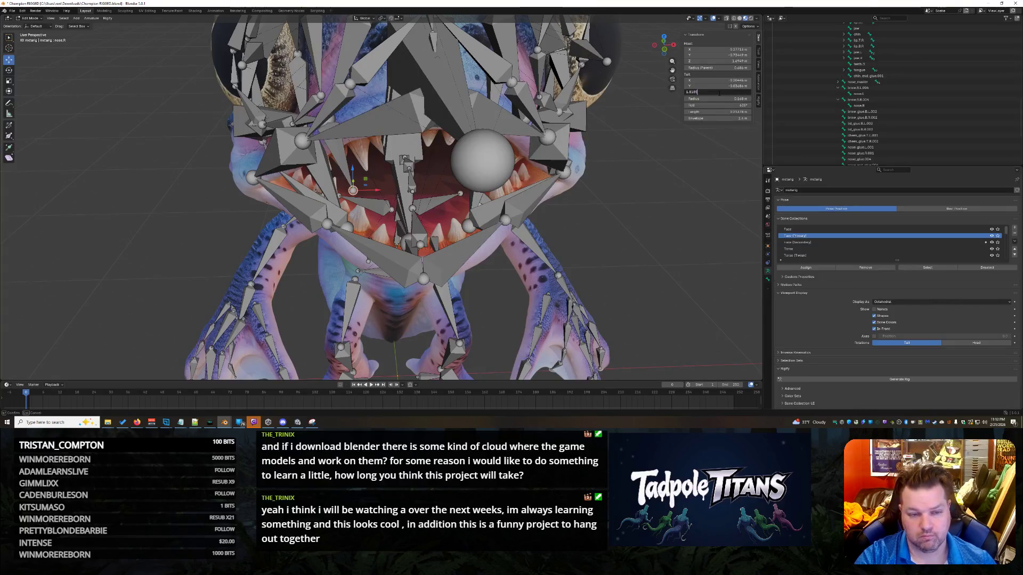
key("Return")
mouse_move(538, 160)
middle_mouse_down()
mouse_move(608, 161)
mouse_move(472, 135)
middle_mouse_up()
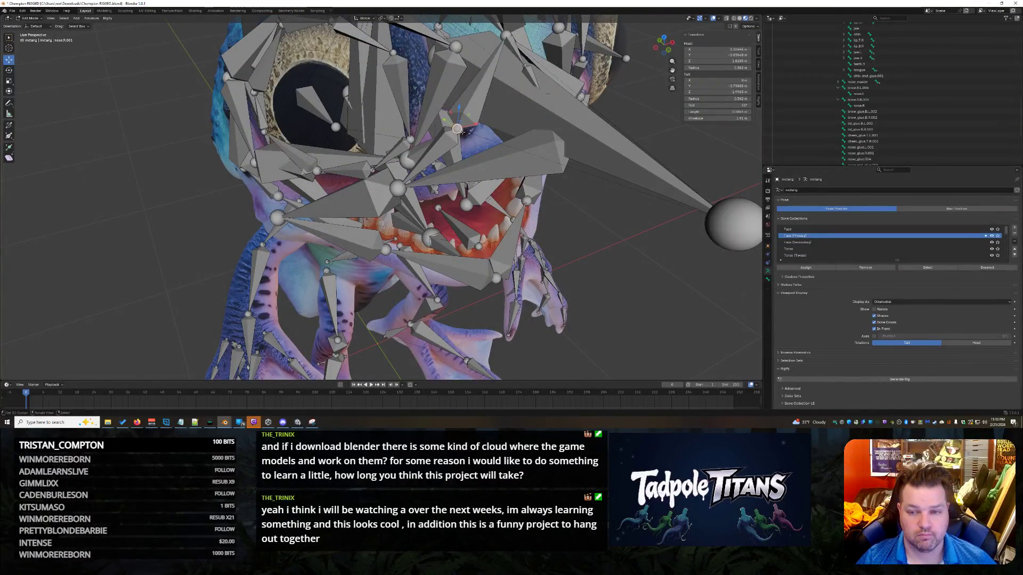
mouse_move(462, 131)
middle_mouse_down()
mouse_move(412, 161)
mouse_move(437, 180)
mouse_move(695, 142)
middle_mouse_up()
scroll(412, 162, "up", 4)
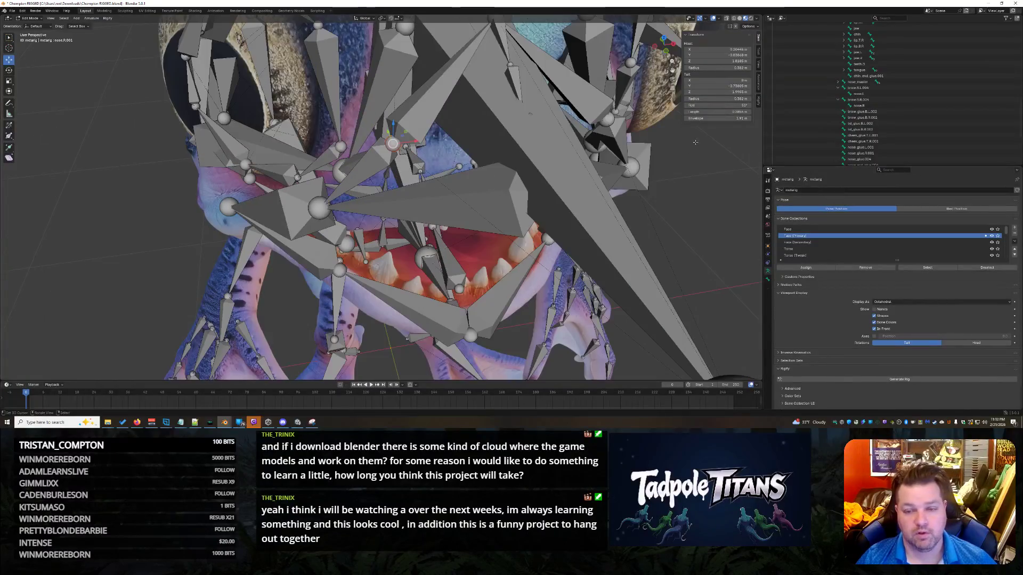
left_click(717, 91)
type("18")
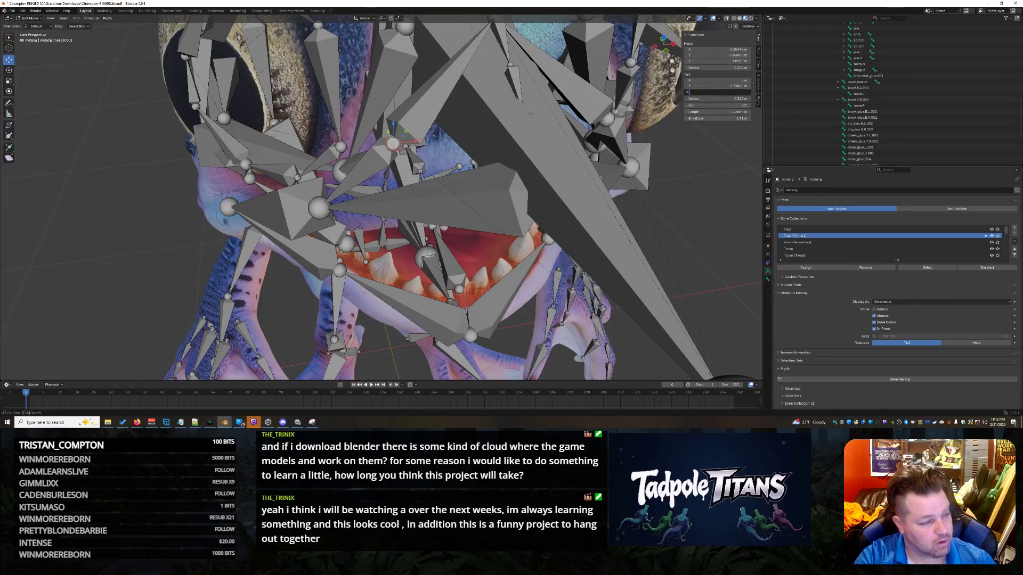
type("5")
key("Return")
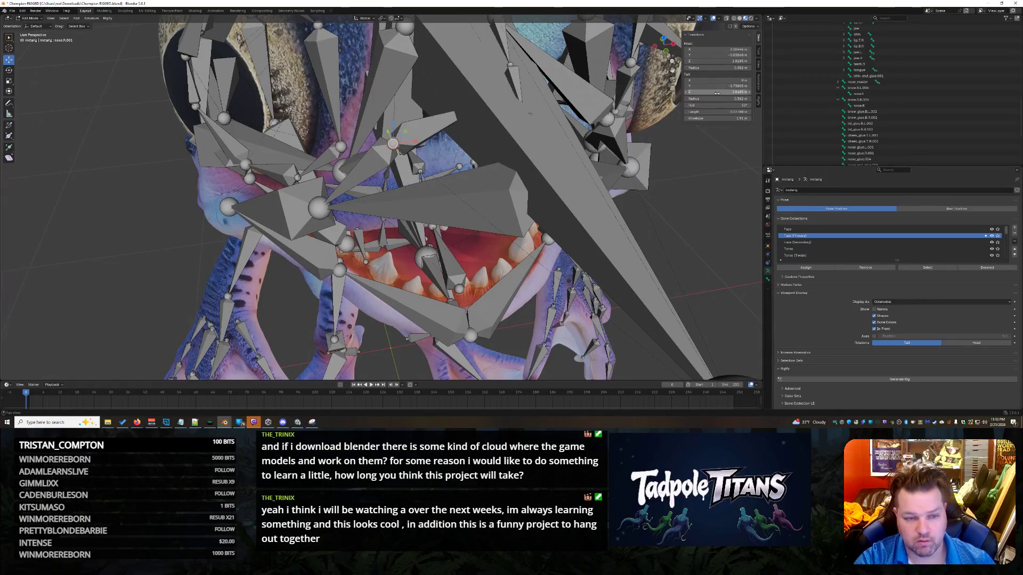
left_click_drag(717, 93, 741, 93)
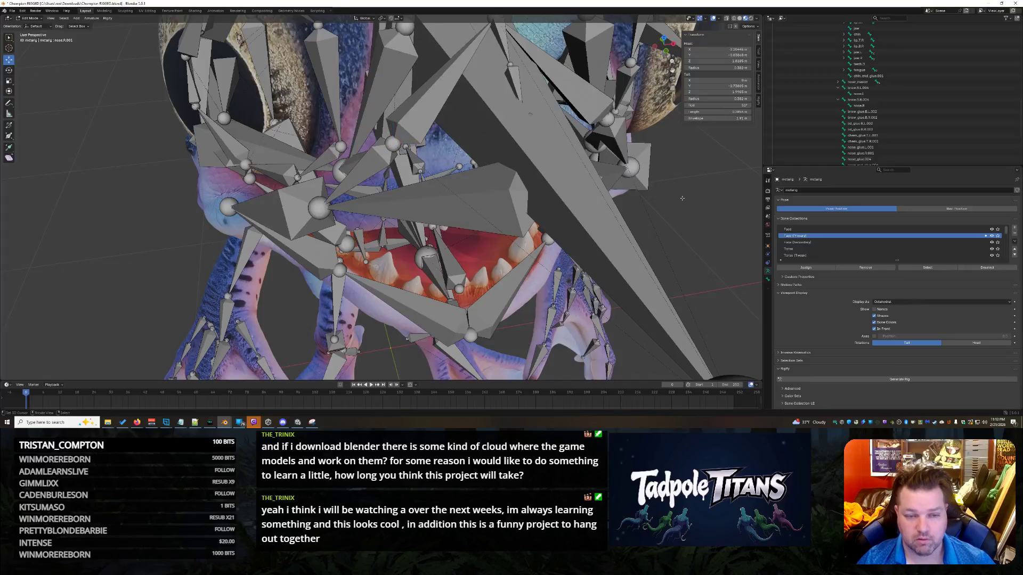
- Frame the whole creature, save Champion RIGGED.blend, and box-select all metarig bones
key("Home")
middle_click_drag(596, 176, 642, 189)
key("ctrl+s")
left_click_drag(219, 86, 557, 381)
- Generate the Rigify rig, then copy the mouth-corners error lines from the system console
left_click(866, 380)
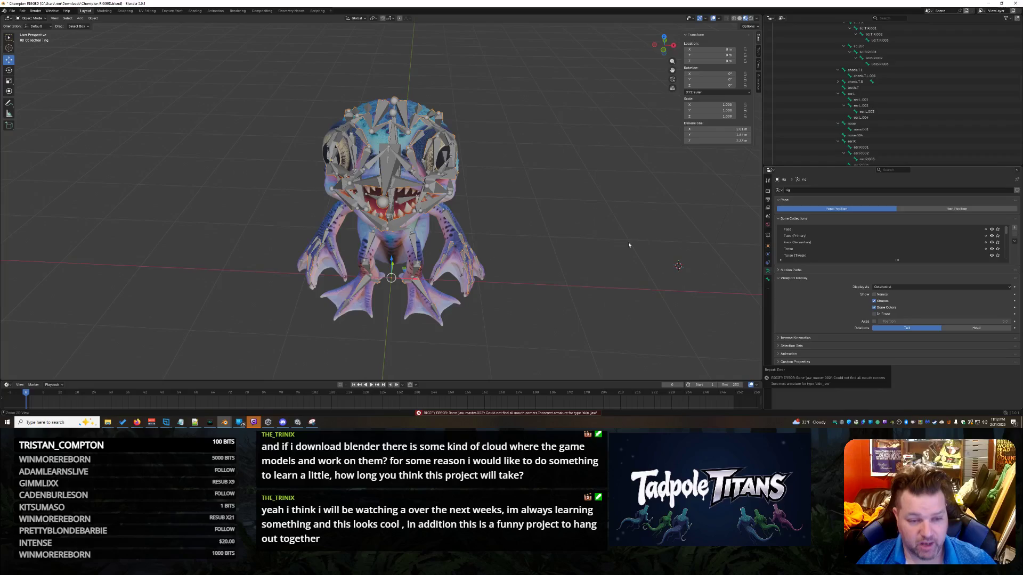
key("ctrl+z")
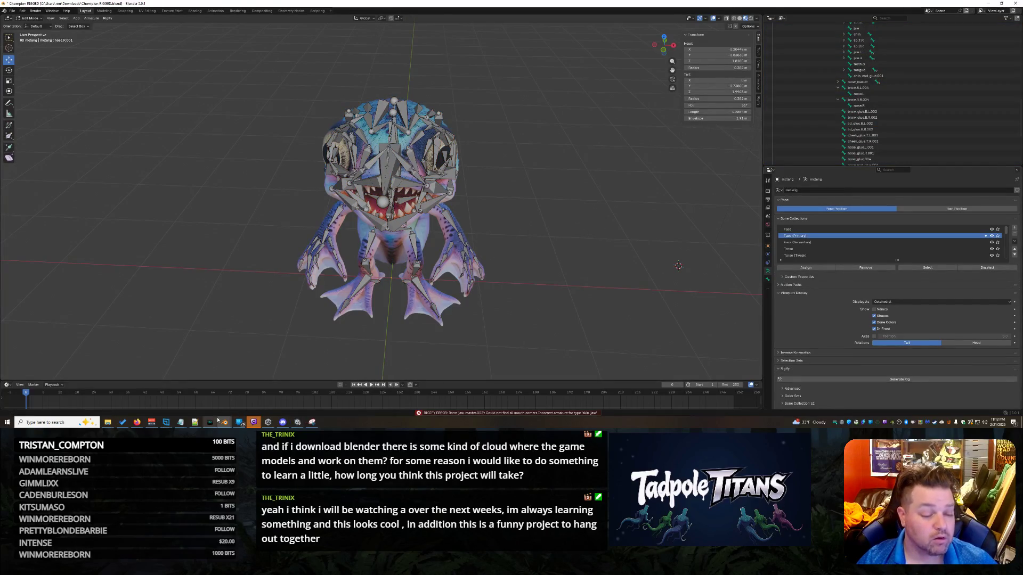
right_click(277, 167, "shift")
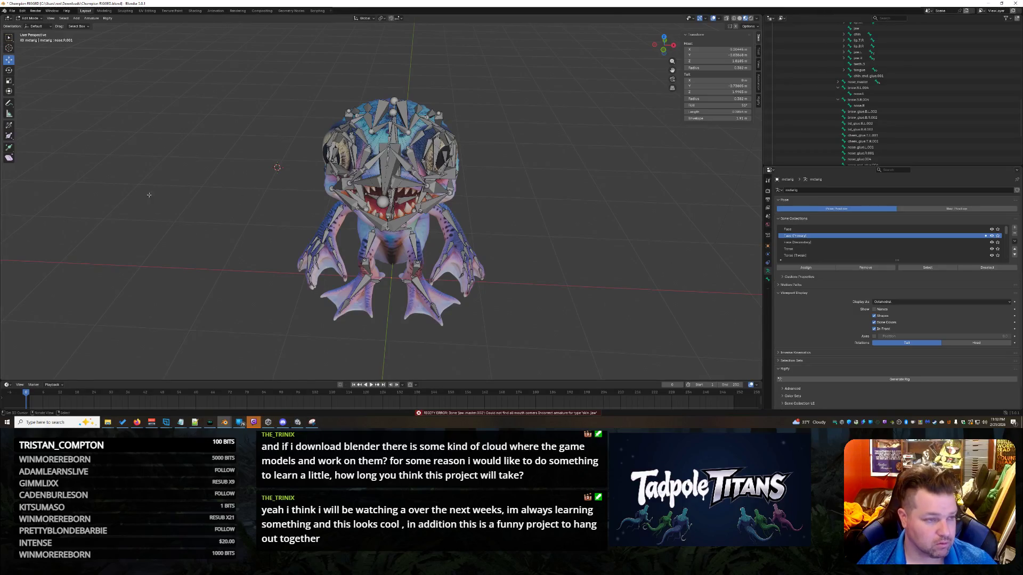
mouse_move(224, 421)
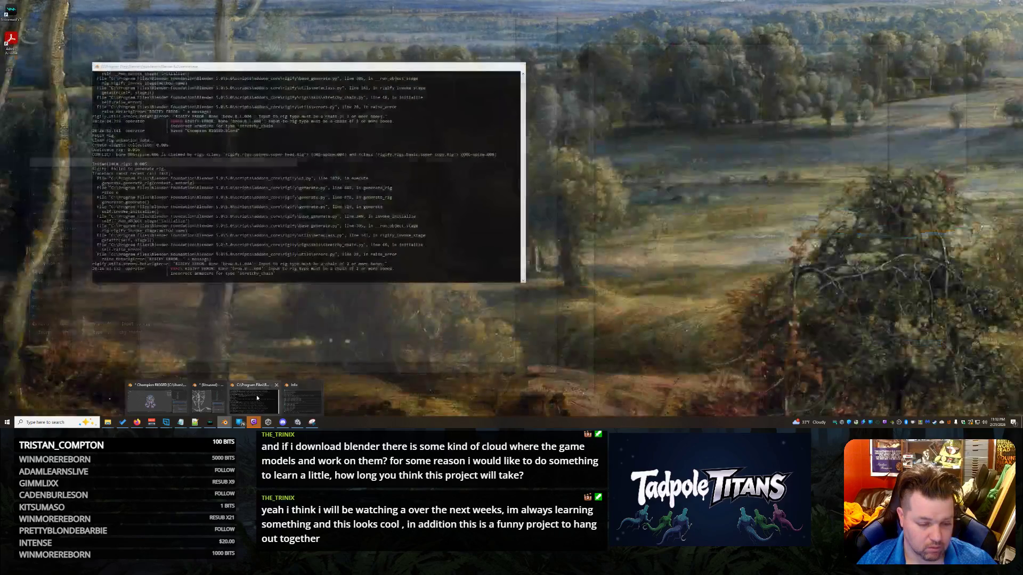
left_click(257, 398)
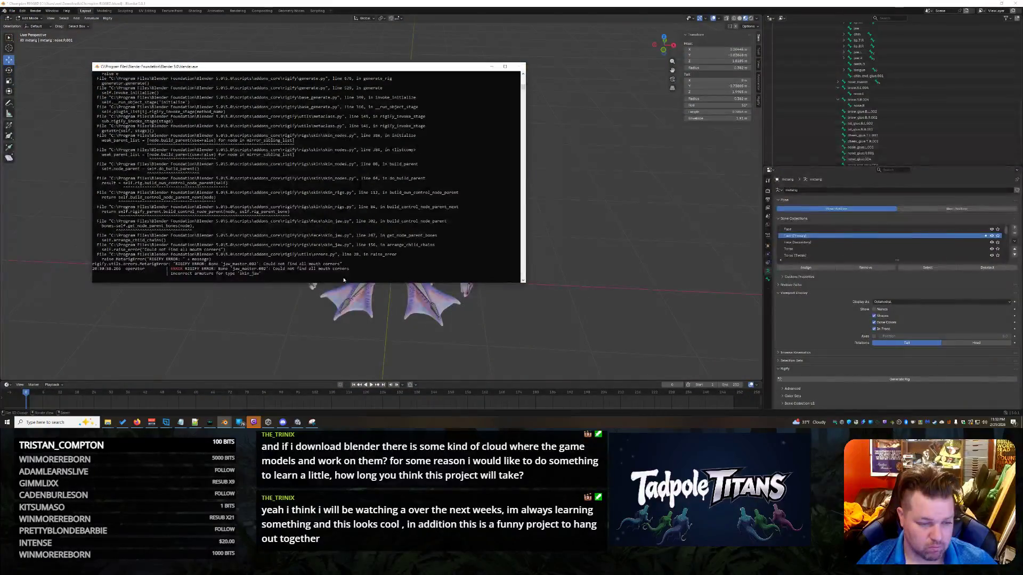
mouse_move(266, 278)
left_mouse_down()
mouse_move(131, 270)
mouse_move(93, 255)
left_mouse_up()
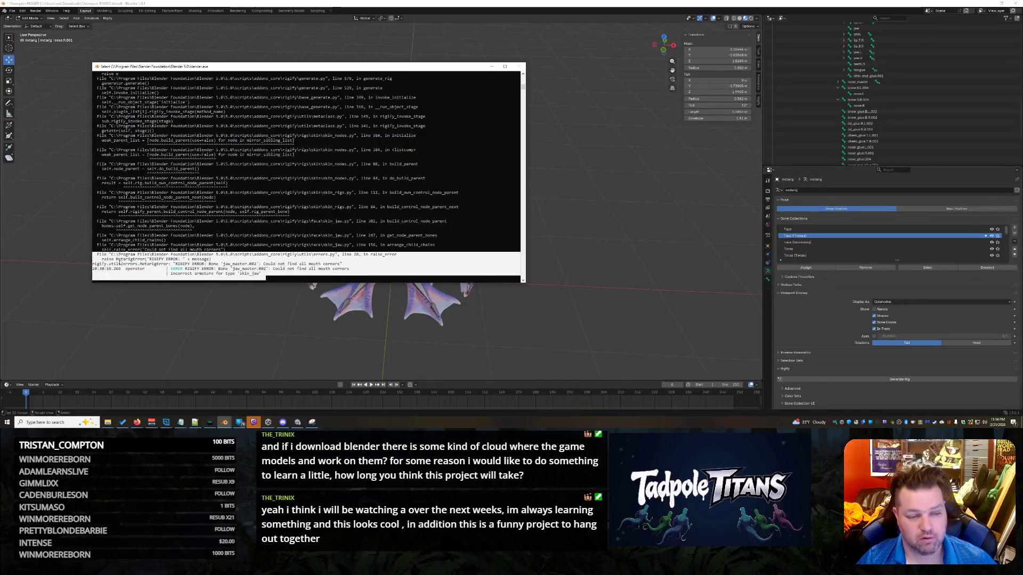
key("ctrl+c")
left_click(492, 66)
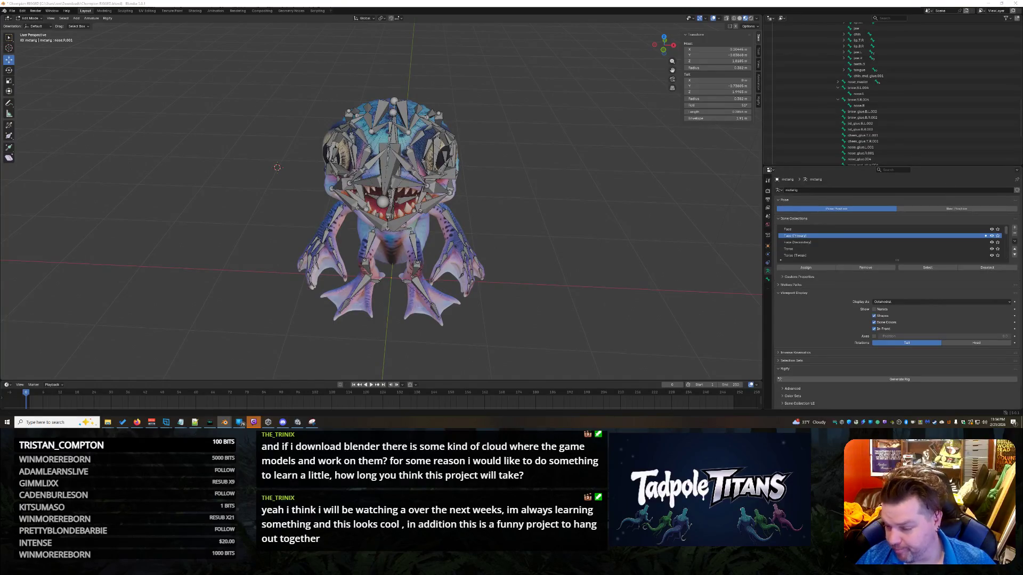
key("alt+Tab")
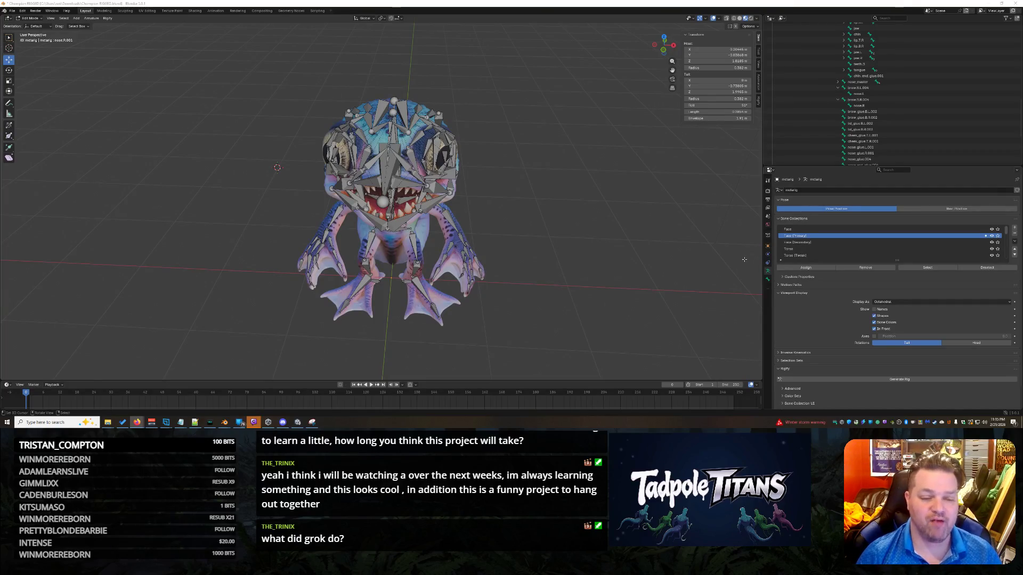
- Orbit and zoom around the frog's head to view the mouth and jaw bones from the side
mouse_move(535, 242)
middle_mouse_down()
mouse_move(612, 279)
mouse_move(642, 266)
mouse_move(599, 267)
middle_mouse_up()
scroll(594, 269, "up", 5)
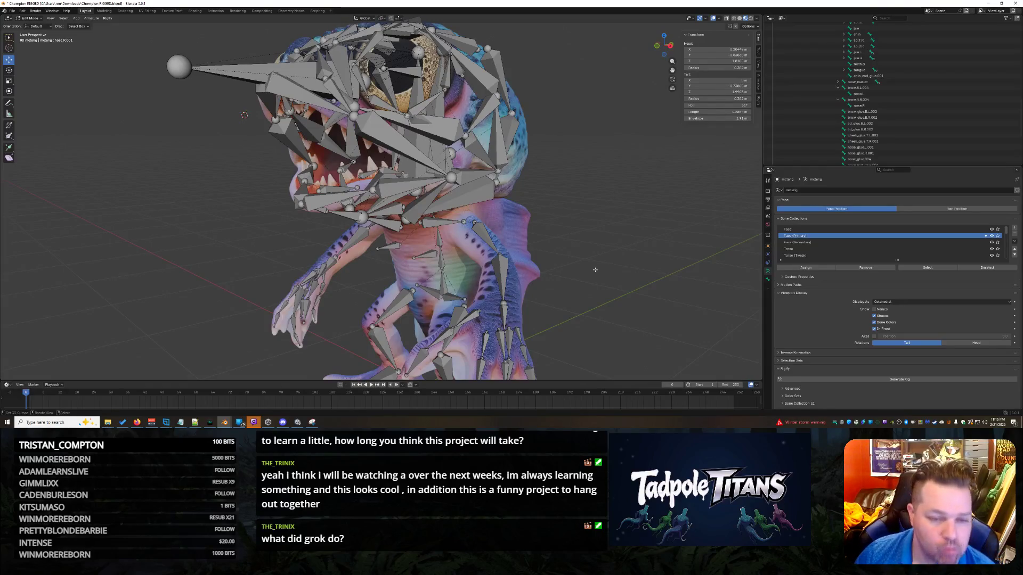
scroll(593, 246, "down", 3)
mouse_move(593, 246)
middle_mouse_down()
mouse_move(611, 253)
mouse_move(593, 241)
middle_mouse_up()
scroll(604, 249, "up", 4)
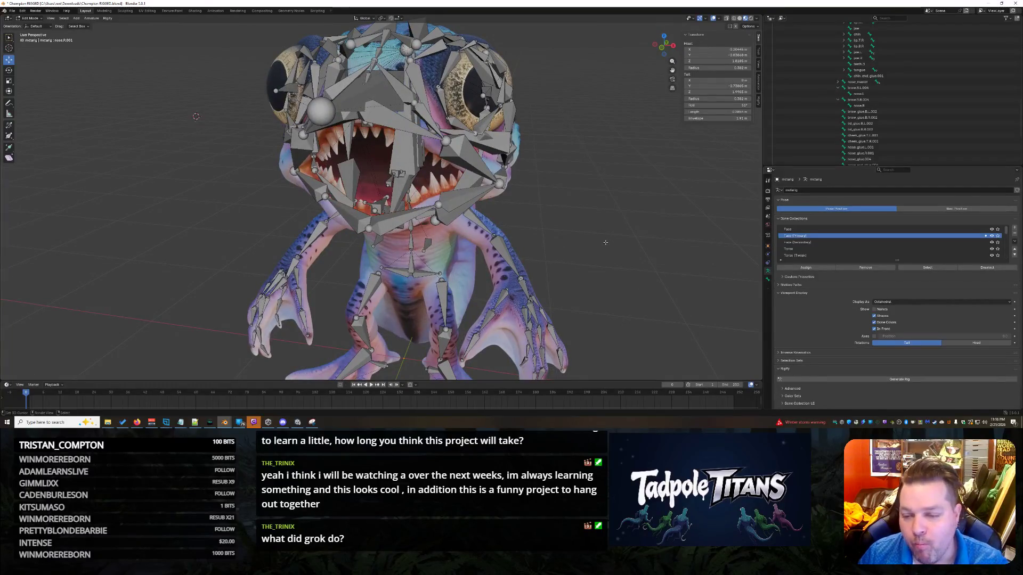
scroll(610, 244, "down", 1)
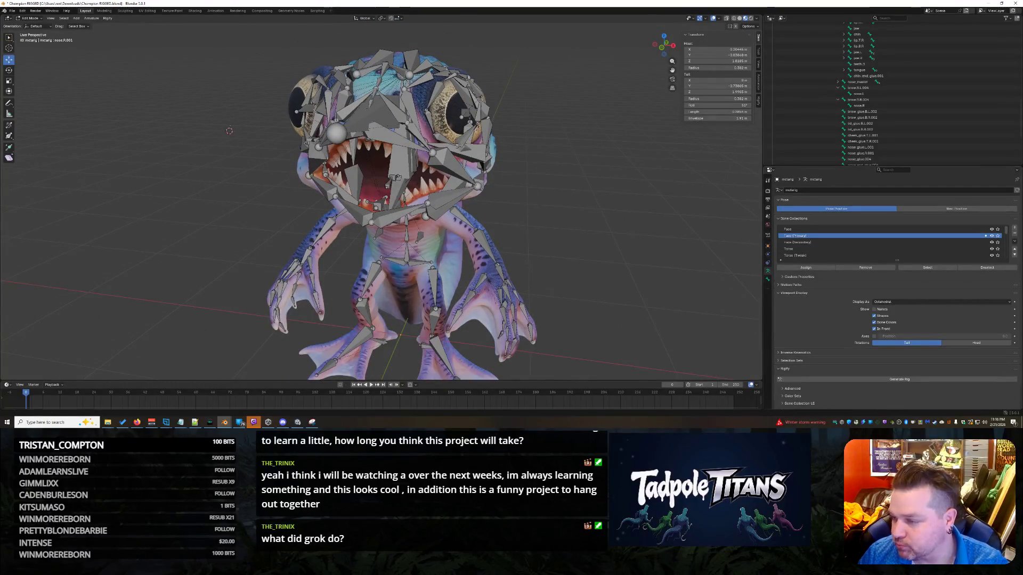
scroll(750, 235, "up", 5)
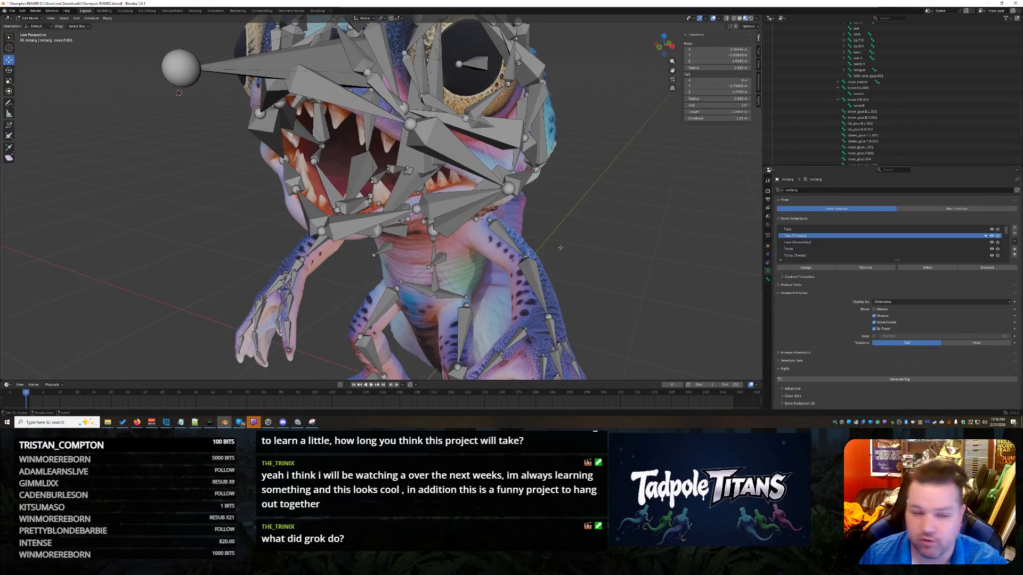
middle_click_drag(594, 248, 575, 218)
scroll(931, 119, "down", 5)
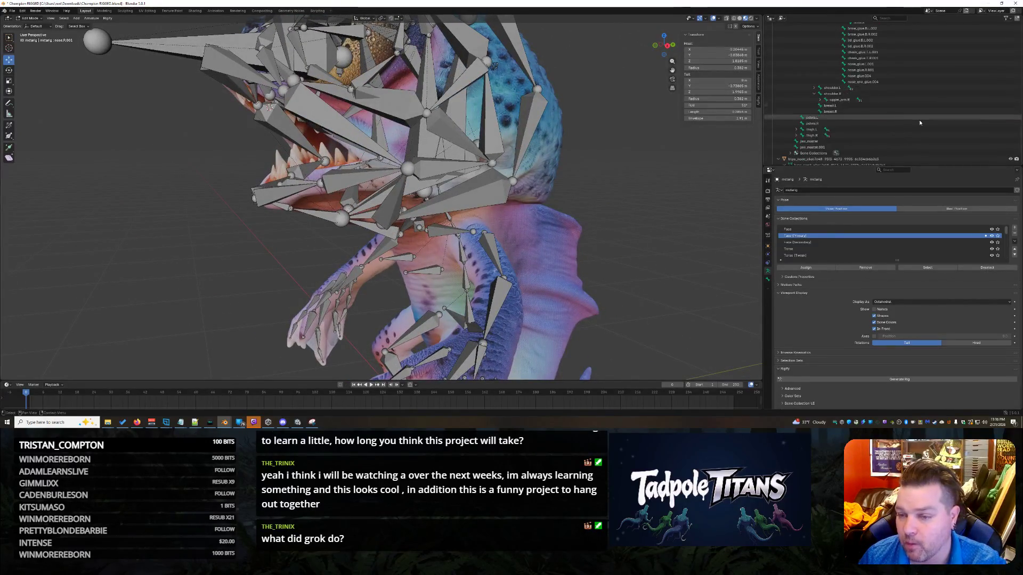
- Expand jaw.R and jaw.R.001 in the Outliner to reveal chin.R, then collapse them
scroll(919, 119, "up", 6)
scroll(919, 117, "up", 10)
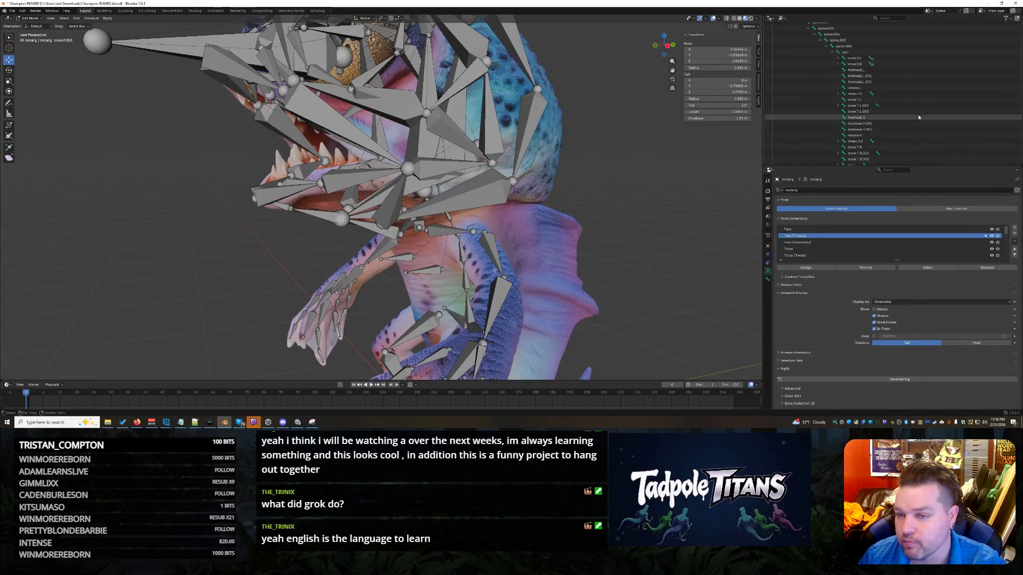
scroll(918, 117, "down", 1)
scroll(919, 118, "down", 12)
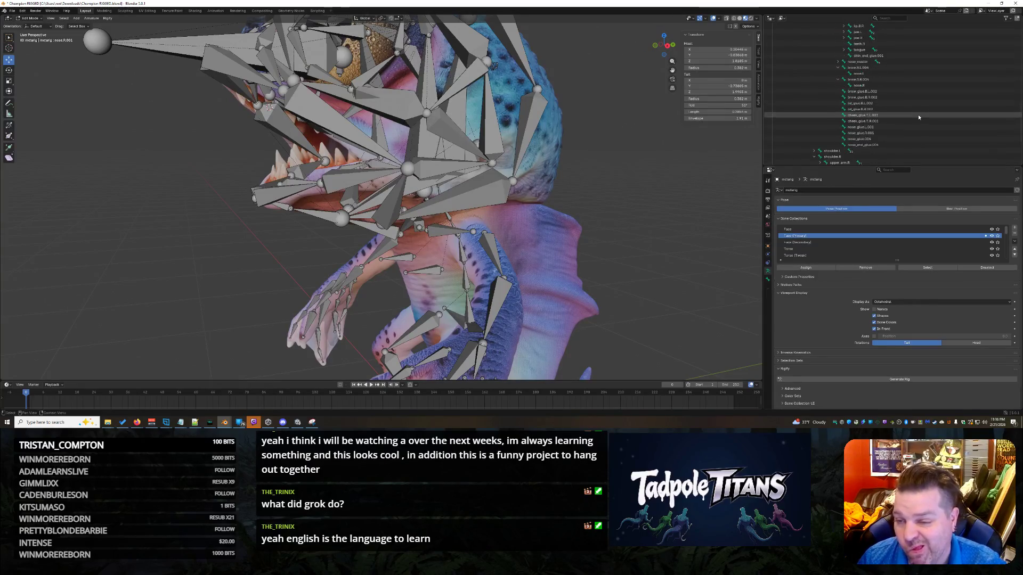
scroll(918, 117, "up", 7)
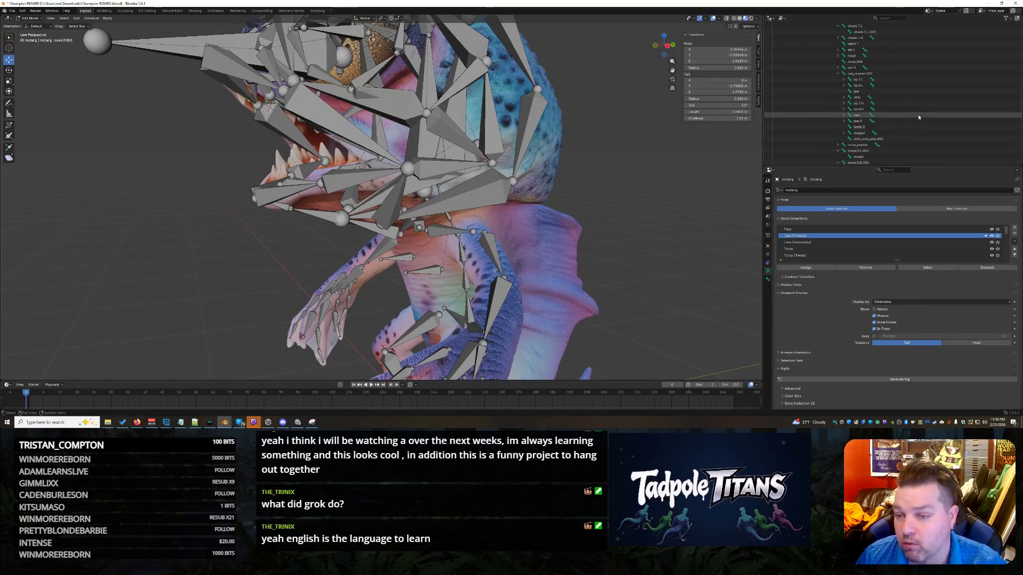
scroll(916, 114, "down", 3)
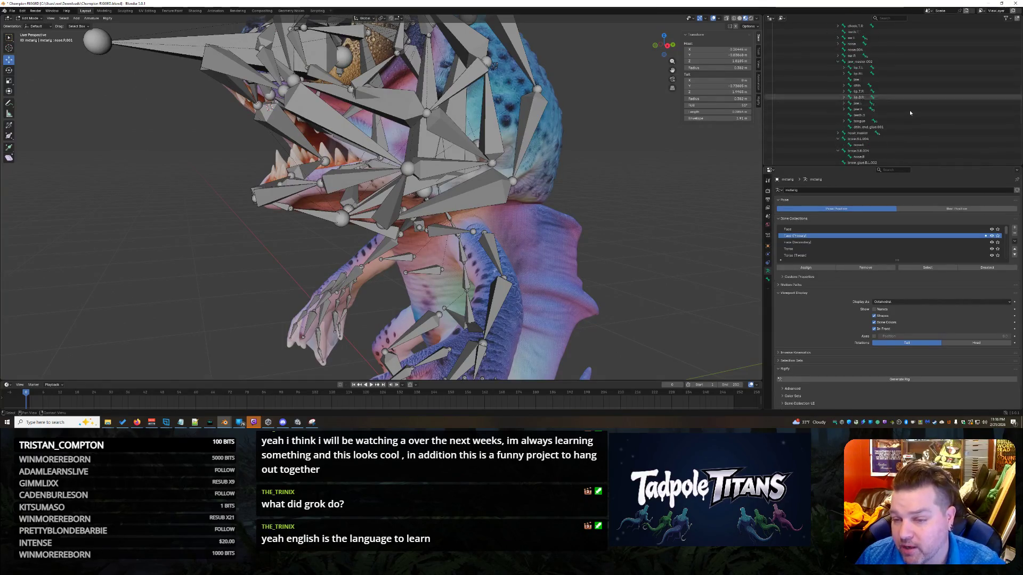
left_click(844, 108)
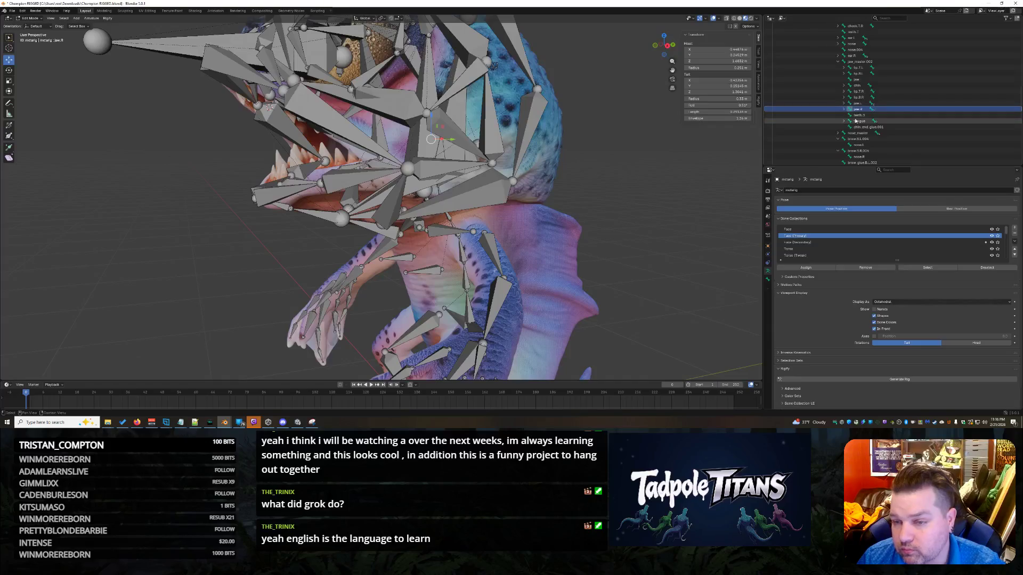
left_click(850, 115)
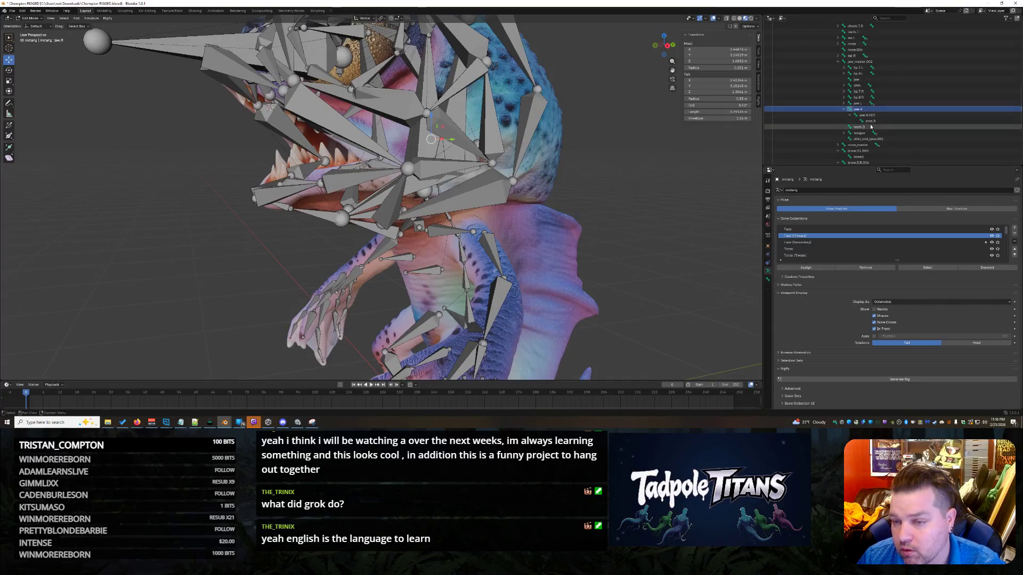
left_click(843, 109)
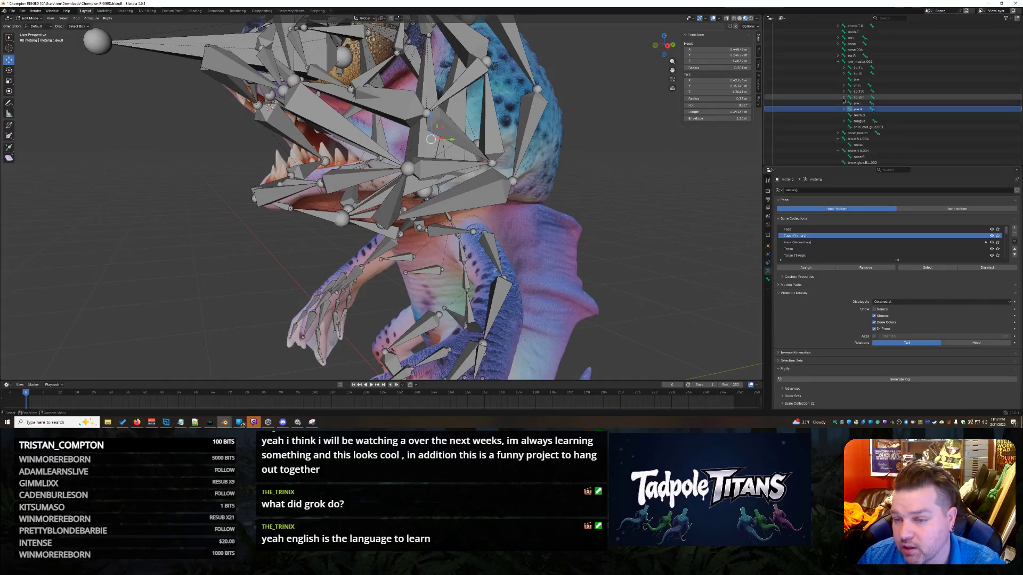
- Check lip.T.L's child bone, then select the chin bone
left_click(843, 68)
left_click(843, 68)
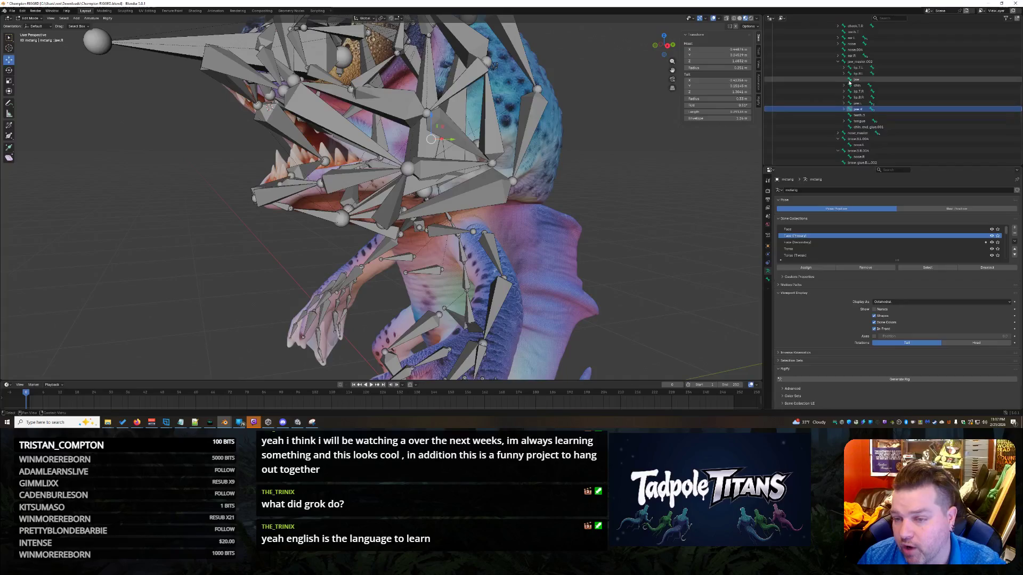
left_click(839, 85)
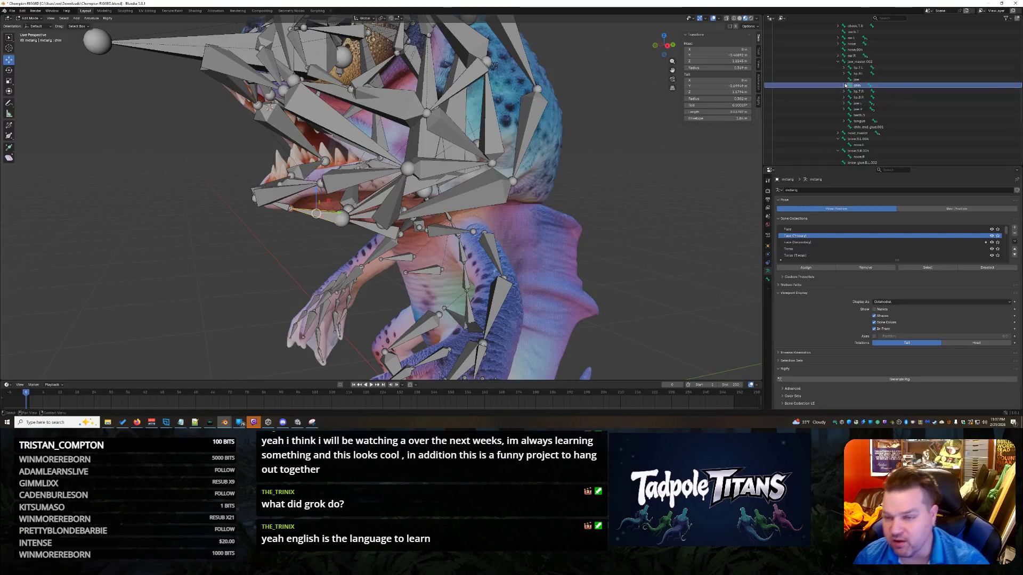
scroll(986, 42, "up", 2)
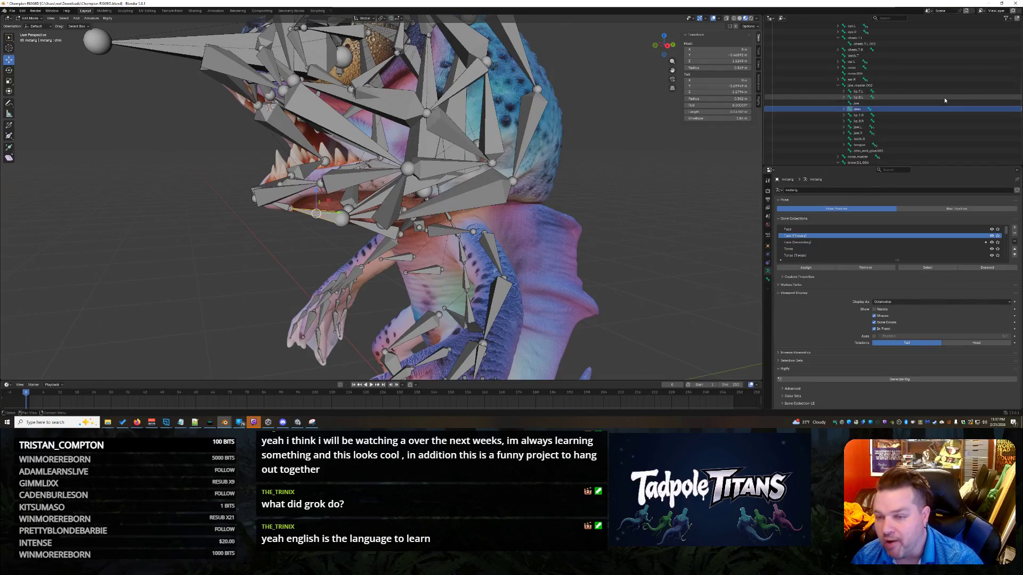
scroll(938, 105, "down", 5)
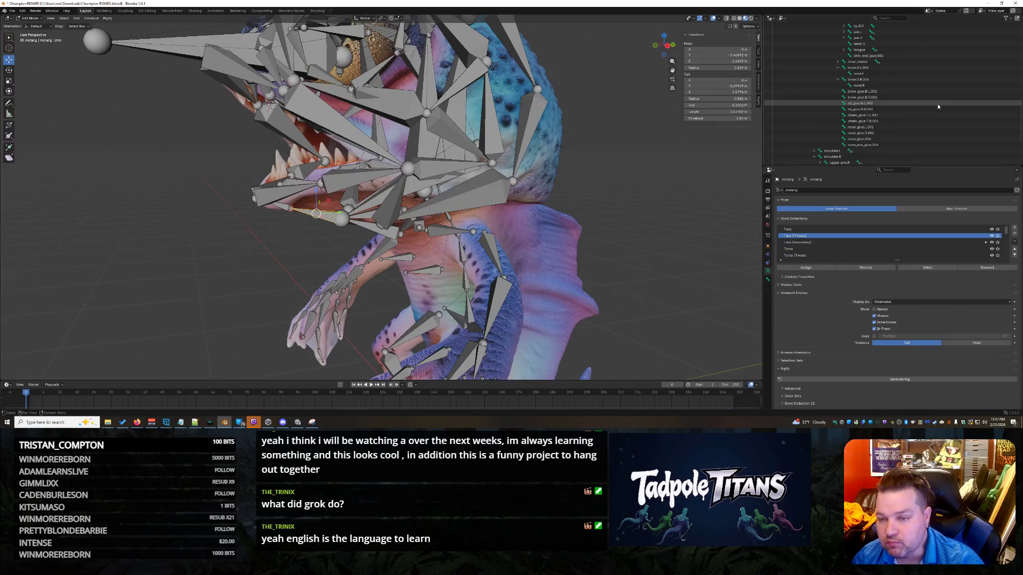
scroll(938, 106, "down", 4)
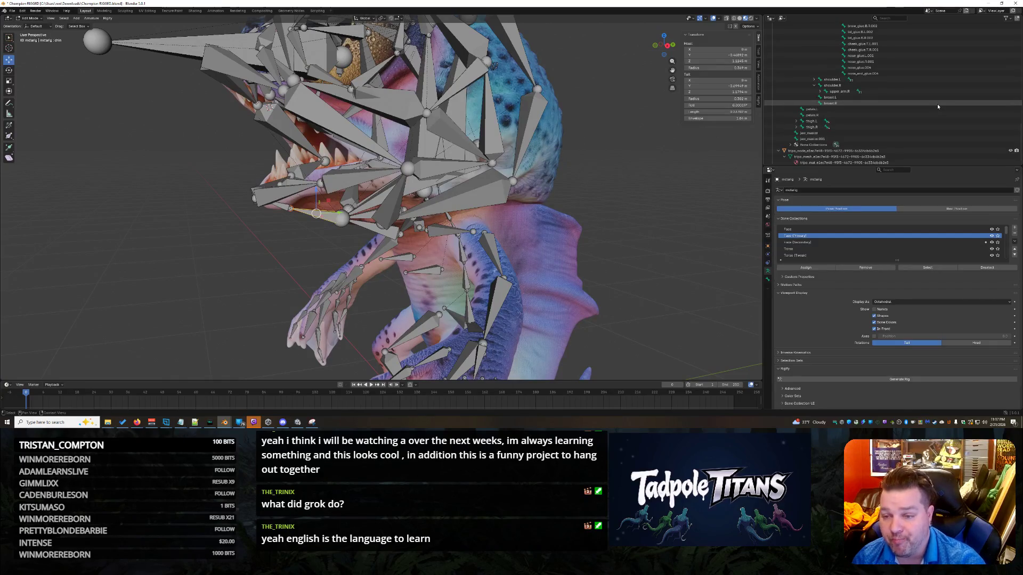
scroll(938, 106, "up", 5)
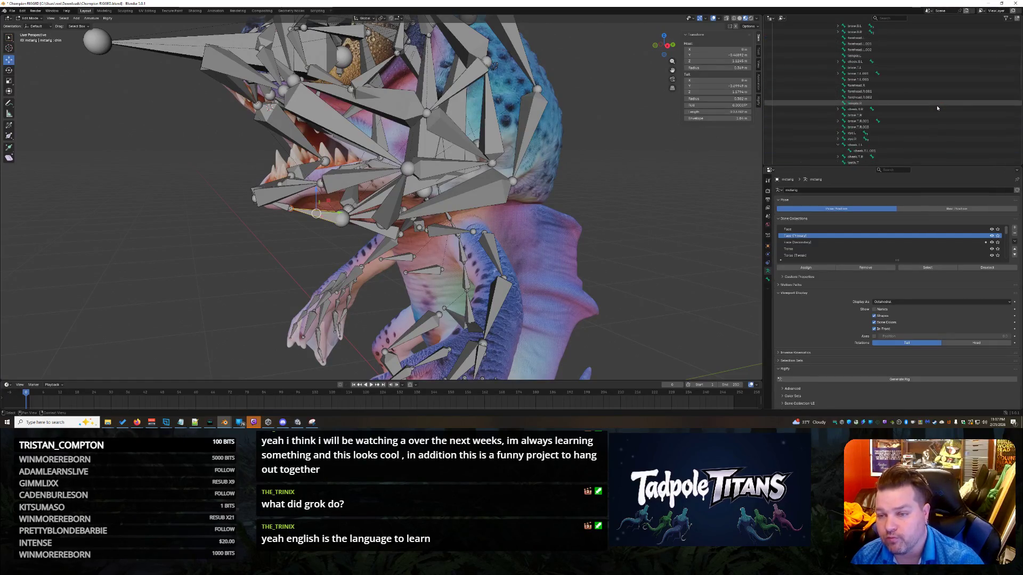
scroll(938, 108, "down", 4)
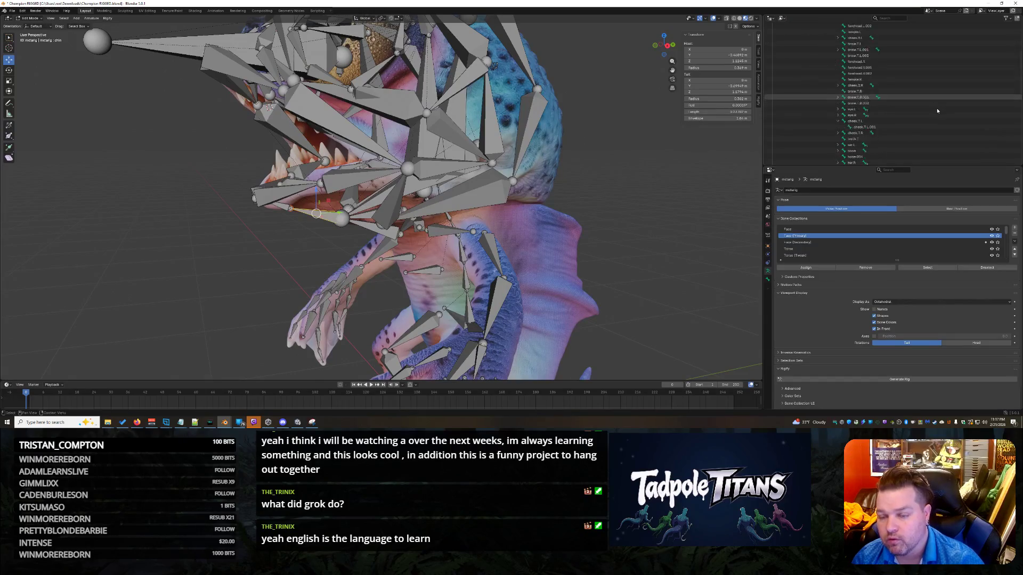
scroll(937, 111, "down", 3)
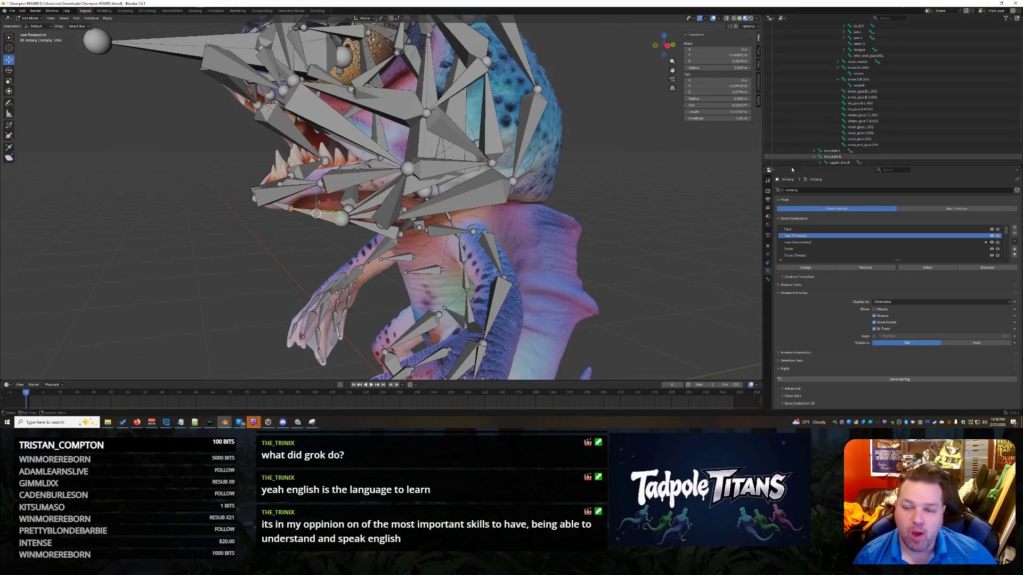
scroll(920, 110, "down", 5)
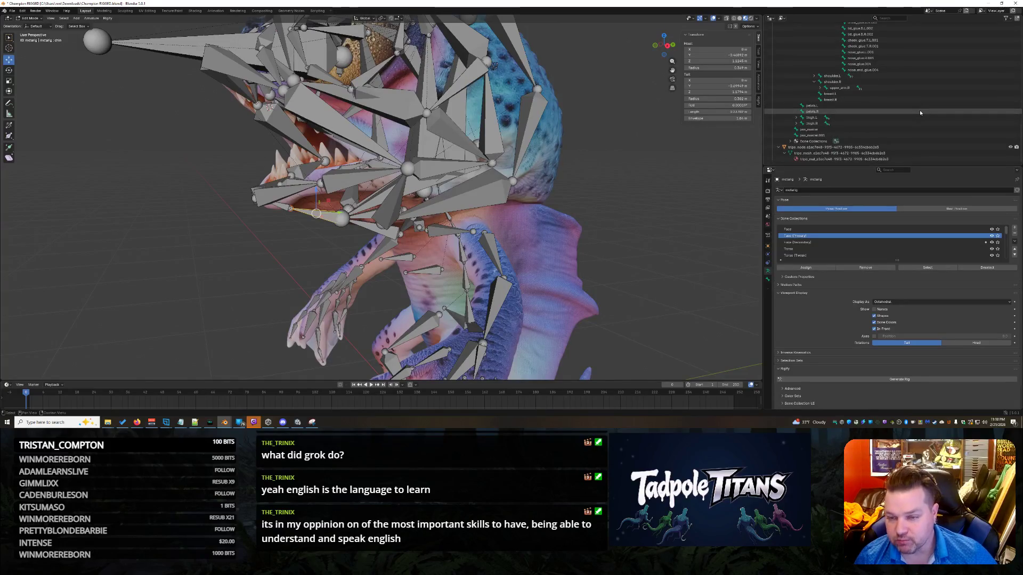
scroll(919, 110, "up", 4)
scroll(905, 112, "up", 6)
middle_click_drag(469, 261, 570, 264)
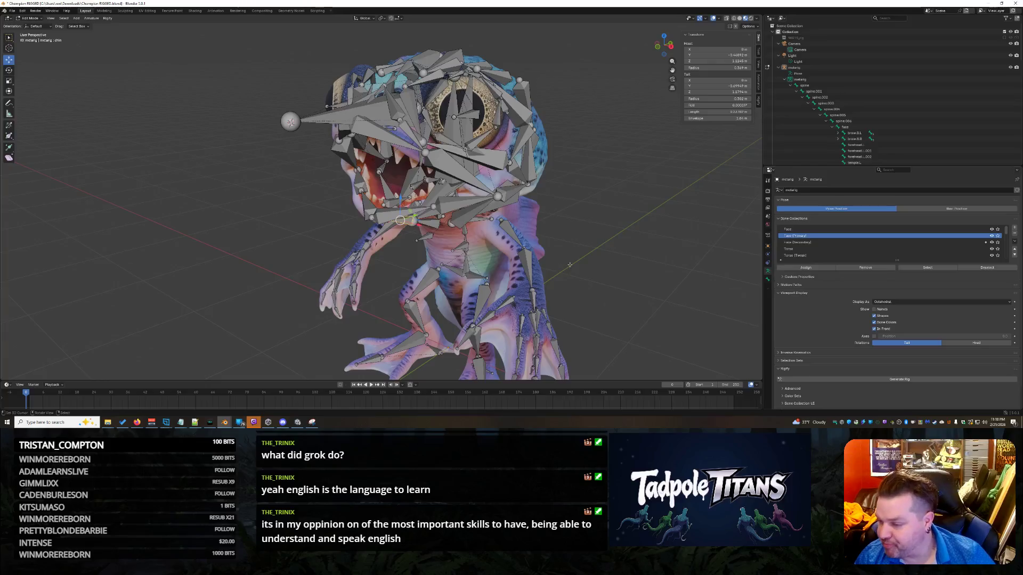
- Zoom in on the frog's head and select the lip.B.001 lower lip bone
scroll(569, 265, "up", 4)
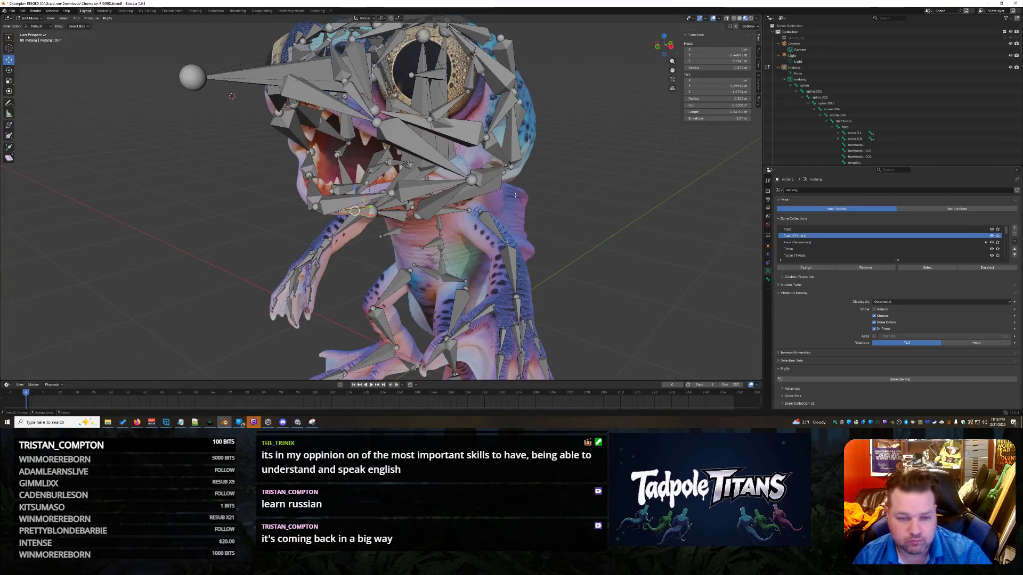
left_click(443, 186)
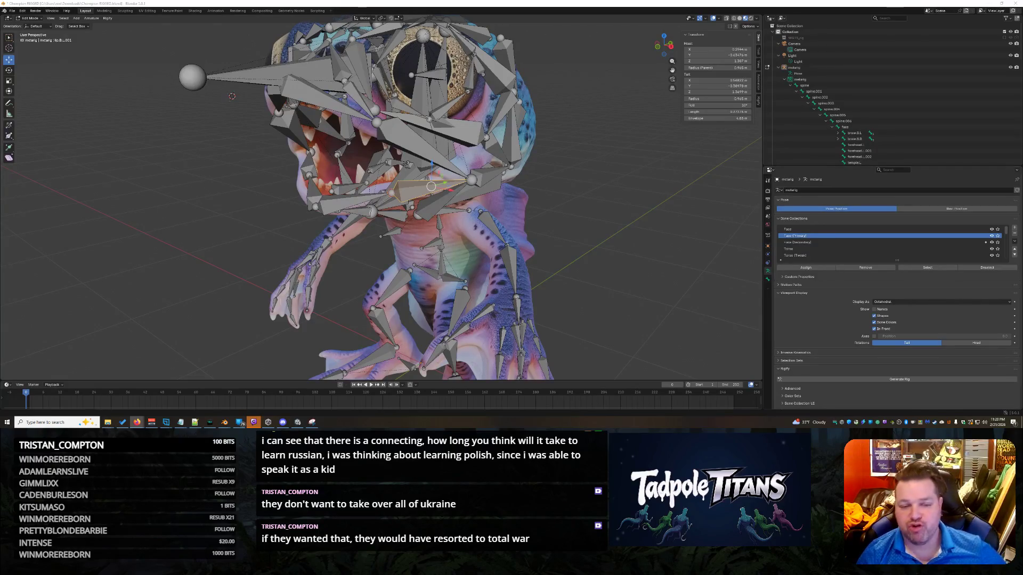
scroll(541, 203, "down", 5)
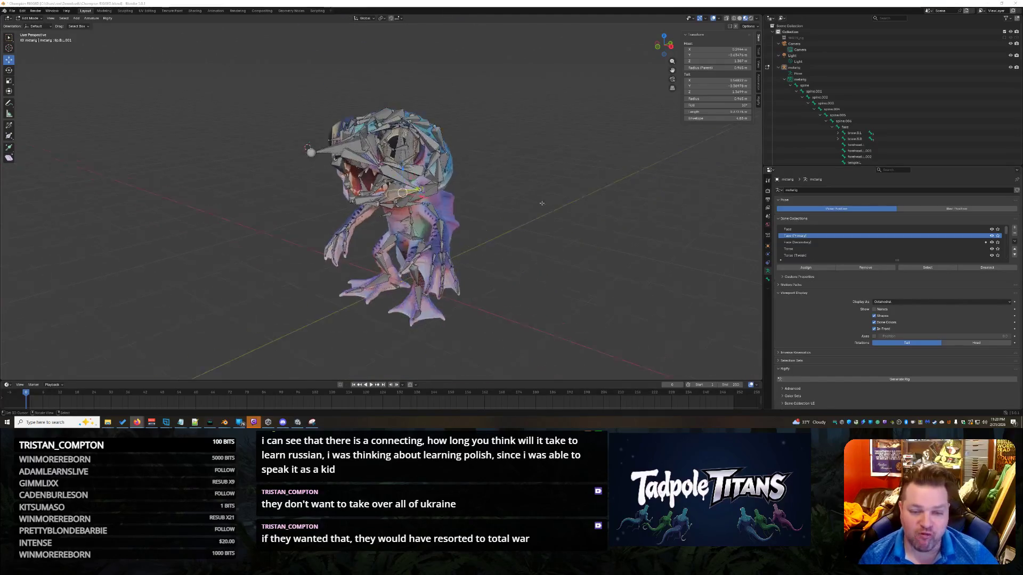
scroll(542, 203, "up", 7)
mouse_move(542, 203)
middle_mouse_down()
mouse_move(646, 215)
mouse_move(602, 219)
middle_mouse_up()
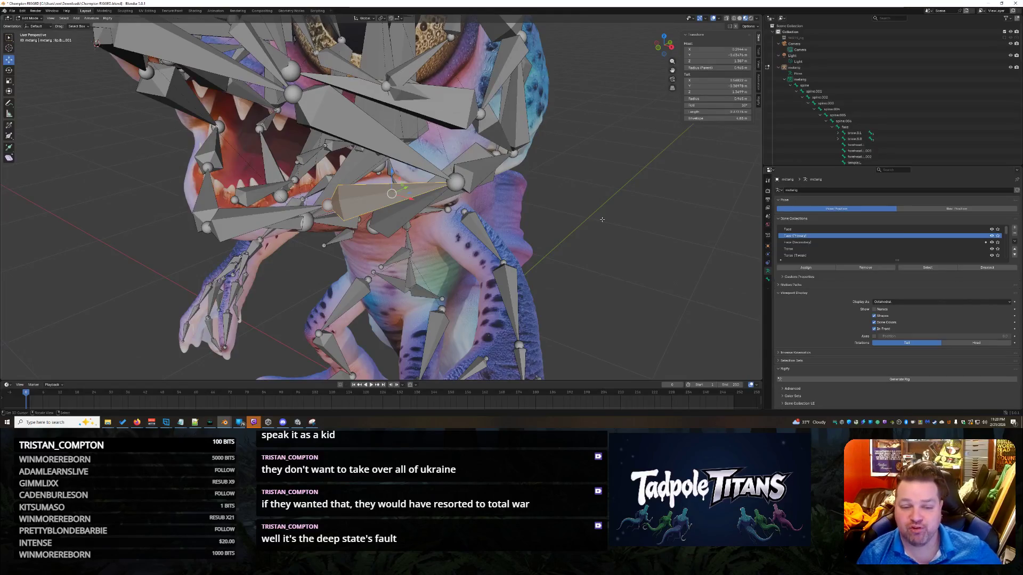
scroll(602, 219, "down", 5)
scroll(602, 220, "up", 5)
mouse_move(602, 220)
middle_mouse_down()
mouse_move(516, 224)
mouse_move(574, 225)
mouse_move(558, 215)
mouse_move(587, 234)
mouse_move(608, 220)
mouse_move(601, 226)
middle_mouse_up()
- Select cheek.T.001 and orbit and zoom around the frog's head to inspect it
left_click(330, 139)
middle_click_drag(330, 139, 592, 247)
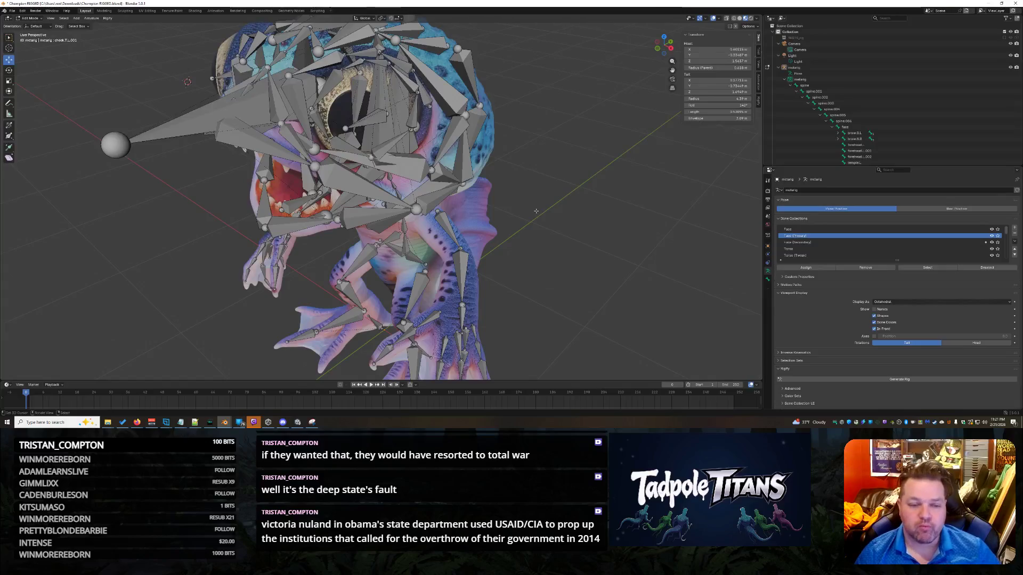
mouse_move(570, 224)
middle_mouse_down()
mouse_move(548, 215)
mouse_move(592, 175)
mouse_move(592, 232)
mouse_move(581, 228)
middle_mouse_up()
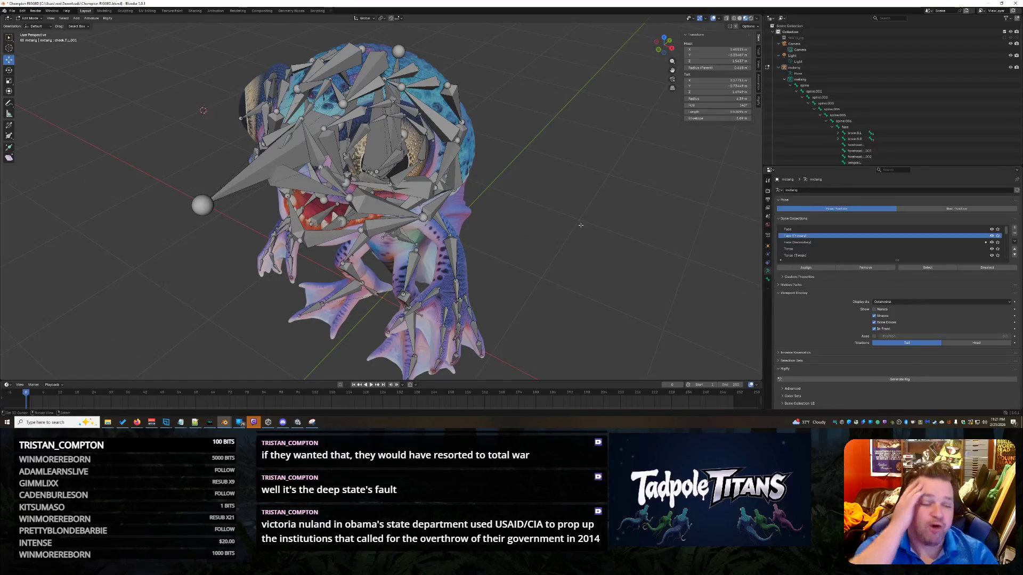
mouse_move(580, 226)
middle_mouse_down()
mouse_move(542, 222)
mouse_move(581, 230)
mouse_move(544, 219)
mouse_move(588, 221)
mouse_move(578, 220)
middle_mouse_up()
scroll(561, 228, "up", 5)
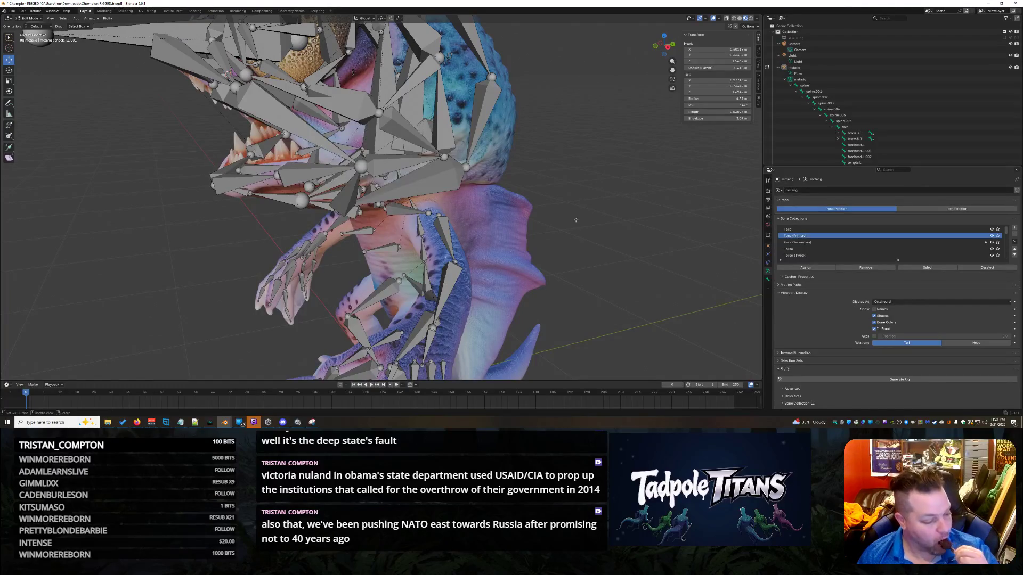
mouse_move(572, 218)
middle_mouse_down()
mouse_move(597, 196)
mouse_move(542, 194)
mouse_move(602, 209)
middle_mouse_up()
scroll(582, 194, "up", 3)
scroll(583, 195, "down", 6)
scroll(604, 213, "up", 8)
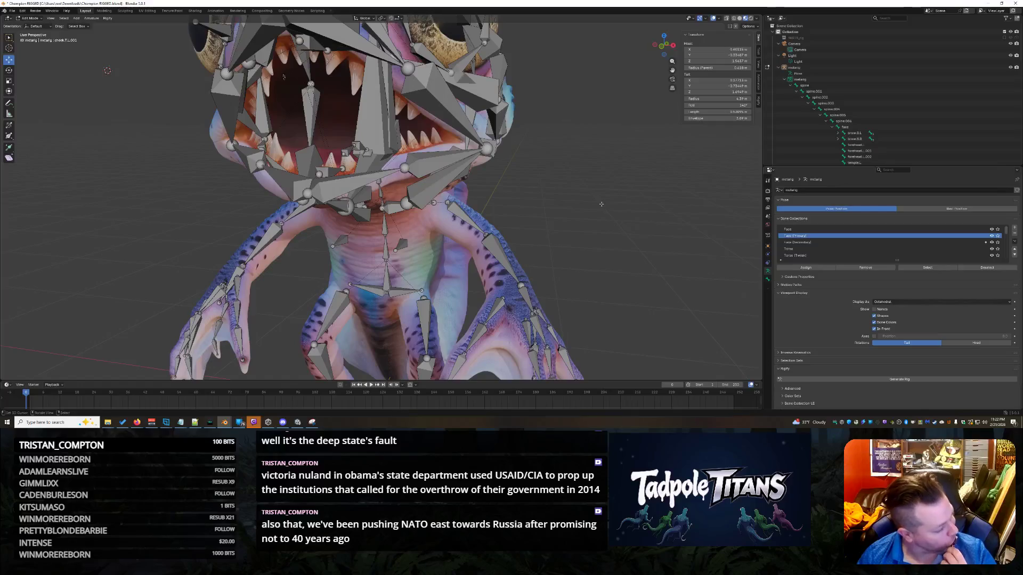
mouse_move(599, 203)
middle_mouse_down()
mouse_move(556, 214)
mouse_move(390, 210)
mouse_move(412, 212)
middle_mouse_up()
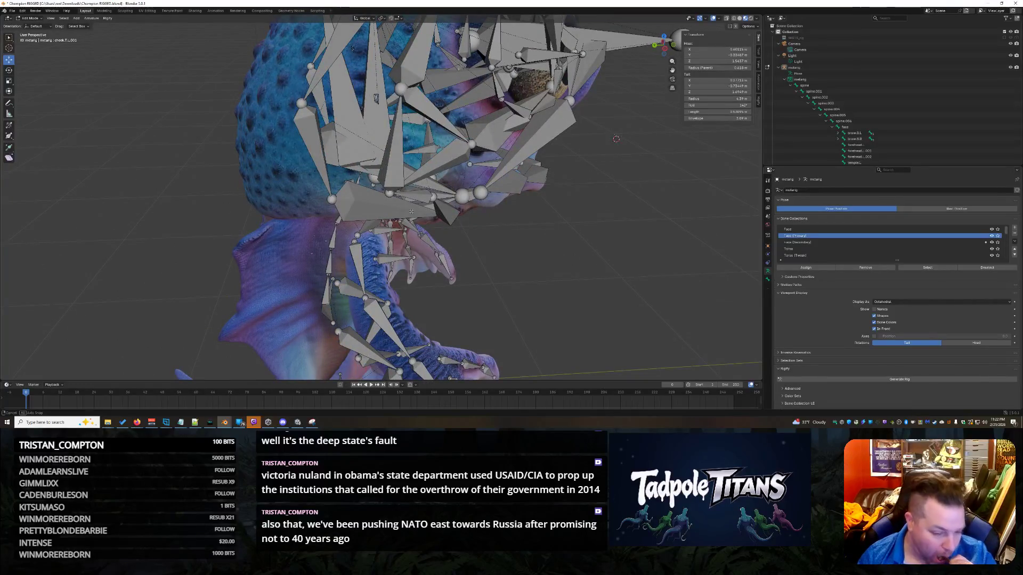
middle_click_drag(411, 211, 412, 212)
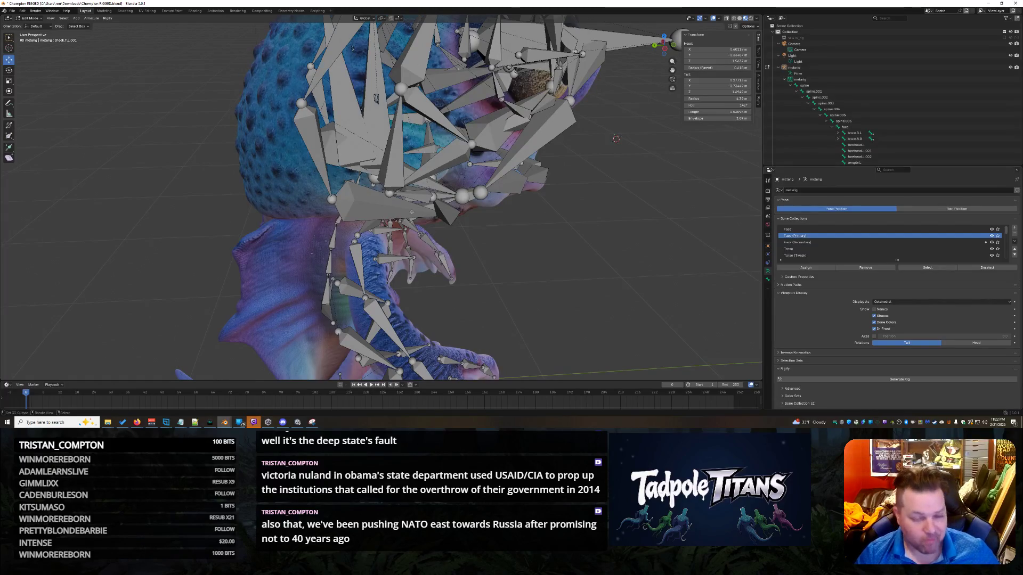
mouse_move(412, 212)
middle_mouse_down()
mouse_move(584, 213)
mouse_move(511, 214)
mouse_move(582, 214)
mouse_move(553, 218)
middle_mouse_up()
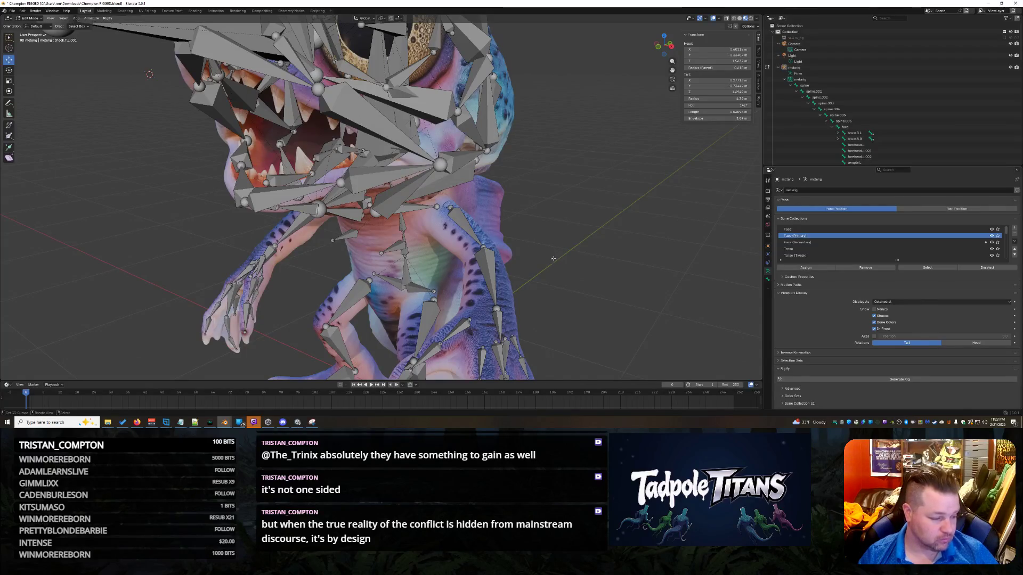
mouse_move(553, 256)
middle_mouse_down()
mouse_move(530, 254)
mouse_move(566, 251)
mouse_move(523, 262)
mouse_move(531, 270)
middle_mouse_up()
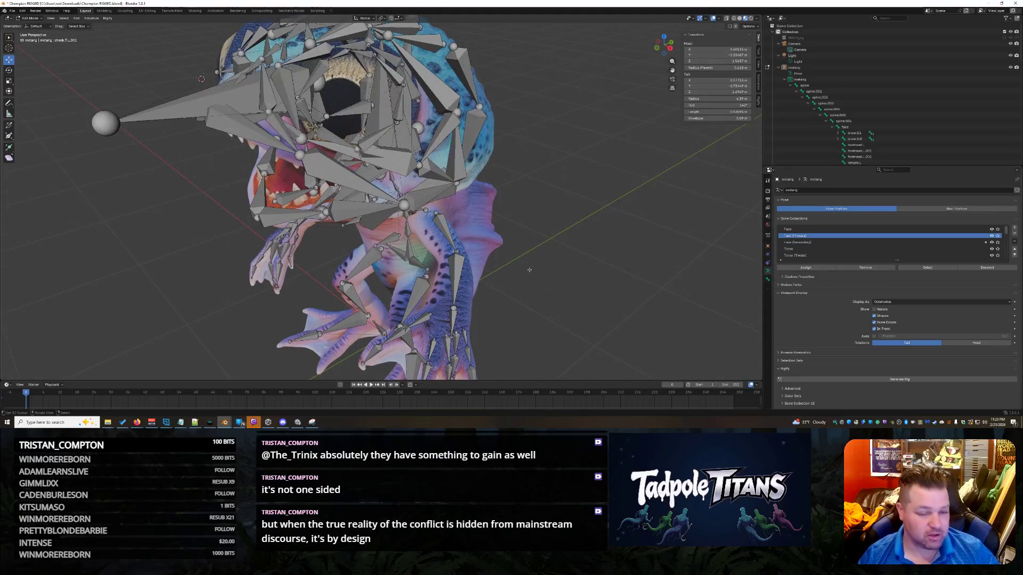
mouse_move(527, 269)
middle_mouse_down()
mouse_move(569, 239)
mouse_move(620, 236)
mouse_move(458, 205)
middle_mouse_up()
scroll(456, 204, "up", 5)
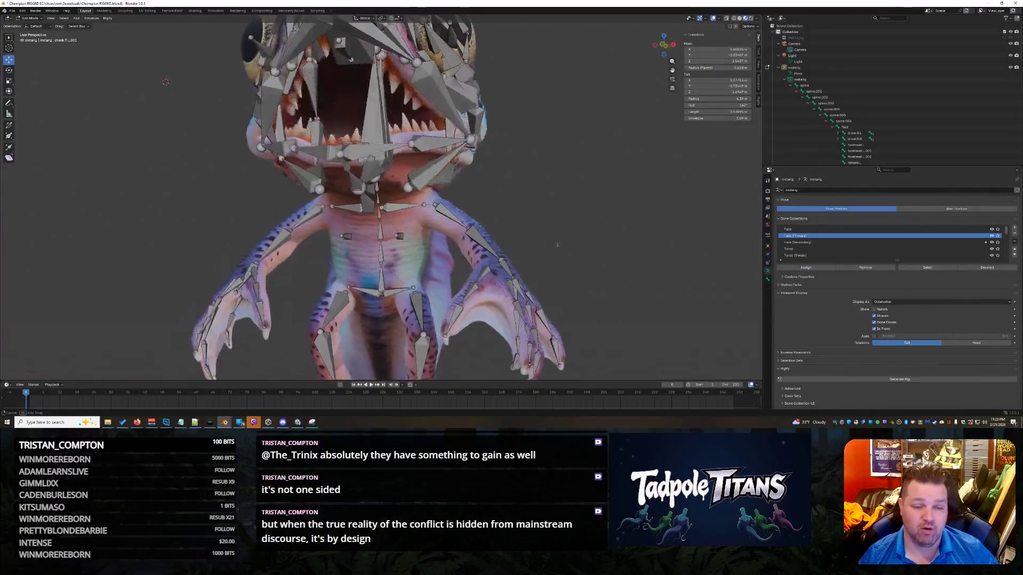
- Select the jaw.L.001 and jaw.R.001 joints and scale them down to 0.806
left_click(435, 181)
left_click(271, 183)
left_click(435, 181, "shift")
key("s")
left_click(406, 181)
- Move the jaw.L.001 bone slightly along Y to fit the mesh
mouse_move(406, 181)
middle_mouse_down()
mouse_move(479, 213)
mouse_move(554, 219)
mouse_move(497, 233)
mouse_move(506, 229)
mouse_move(492, 222)
middle_mouse_up()
middle_click_drag(122, 84, 160, 96)
key("g")
key("y")
left_click(91, 101)
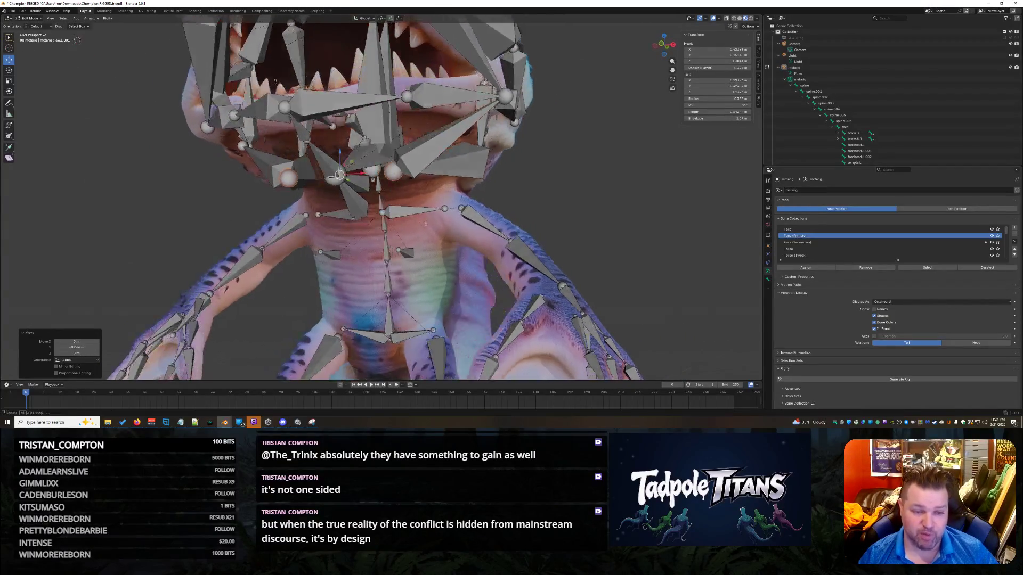
middle_click_drag(426, 224, 395, 202)
key("g")
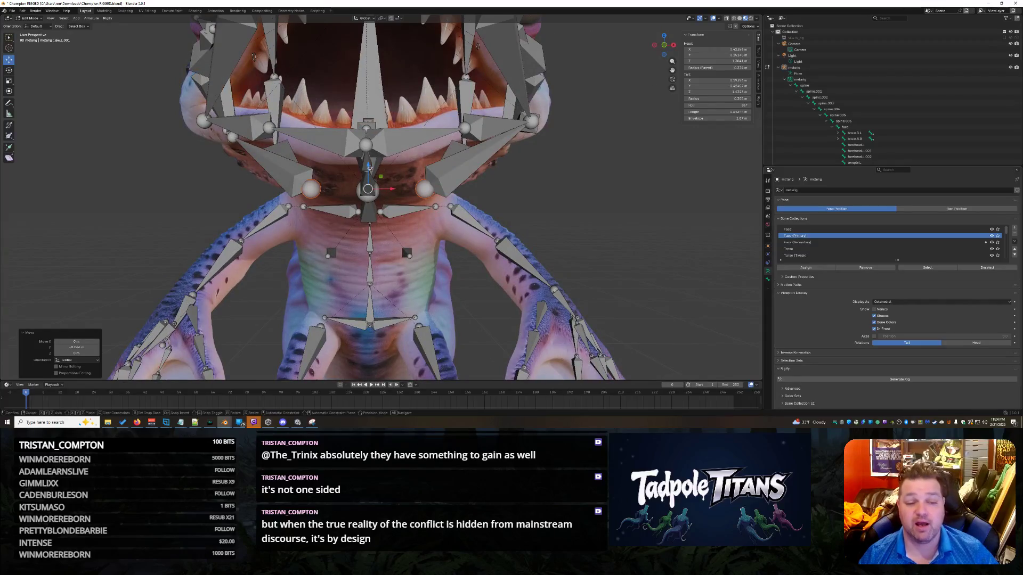
key("Escape")
- Check the jaw from around the head and save Champion RIGGED.blend
mouse_move(469, 229)
middle_mouse_down()
mouse_move(580, 240)
mouse_move(283, 221)
middle_mouse_up()
mouse_move(197, 114)
middle_mouse_down()
mouse_move(184, 77)
mouse_move(211, 101)
mouse_move(217, 157)
middle_mouse_up()
scroll(483, 255, "up", 3)
key("ctrl+s")
middle_click_drag(556, 260, 532, 256)
mouse_move(440, 222)
middle_mouse_down()
mouse_move(573, 213)
mouse_move(544, 191)
mouse_move(570, 170)
mouse_move(579, 245)
mouse_move(588, 237)
mouse_move(577, 233)
middle_mouse_up()
scroll(588, 237, "up", 3)
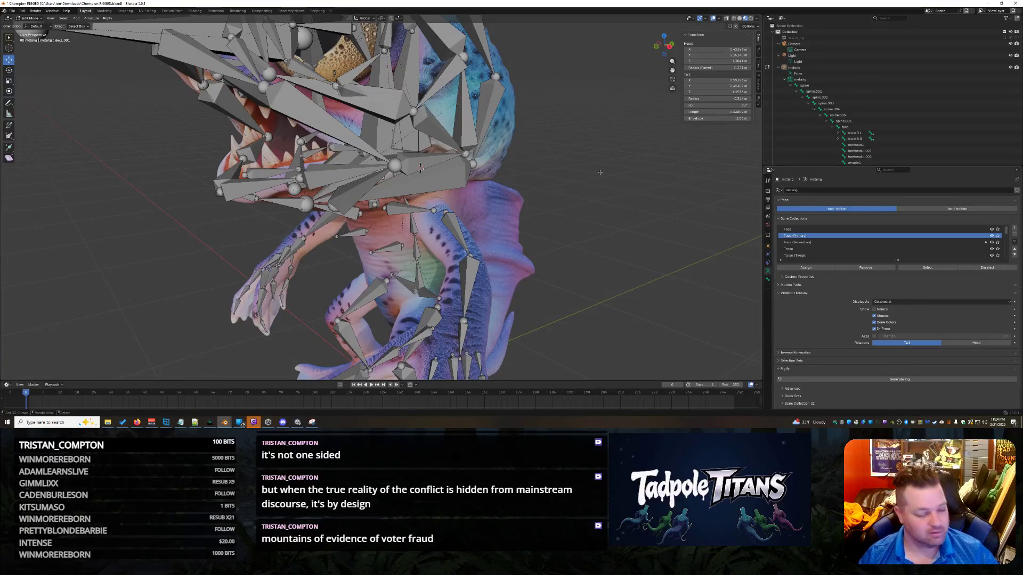
mouse_move(420, 168)
middle_mouse_down()
mouse_move(620, 159)
mouse_move(669, 214)
mouse_move(630, 207)
mouse_move(599, 173)
mouse_move(545, 186)
mouse_move(576, 219)
mouse_move(636, 218)
middle_mouse_up()
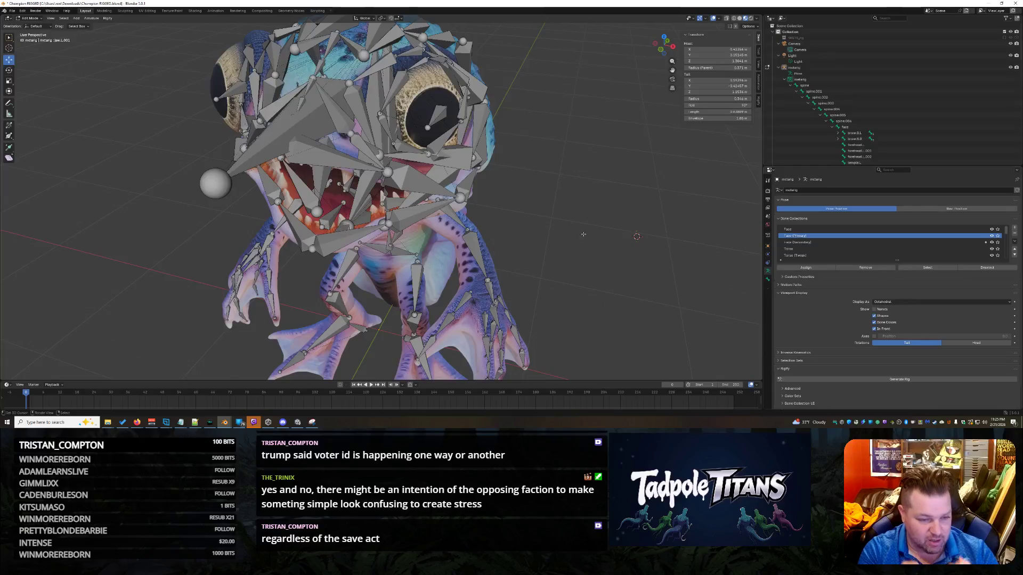
mouse_move(509, 265)
middle_mouse_down()
mouse_move(624, 213)
mouse_move(651, 241)
mouse_move(562, 252)
mouse_move(577, 237)
mouse_move(540, 249)
middle_mouse_up()
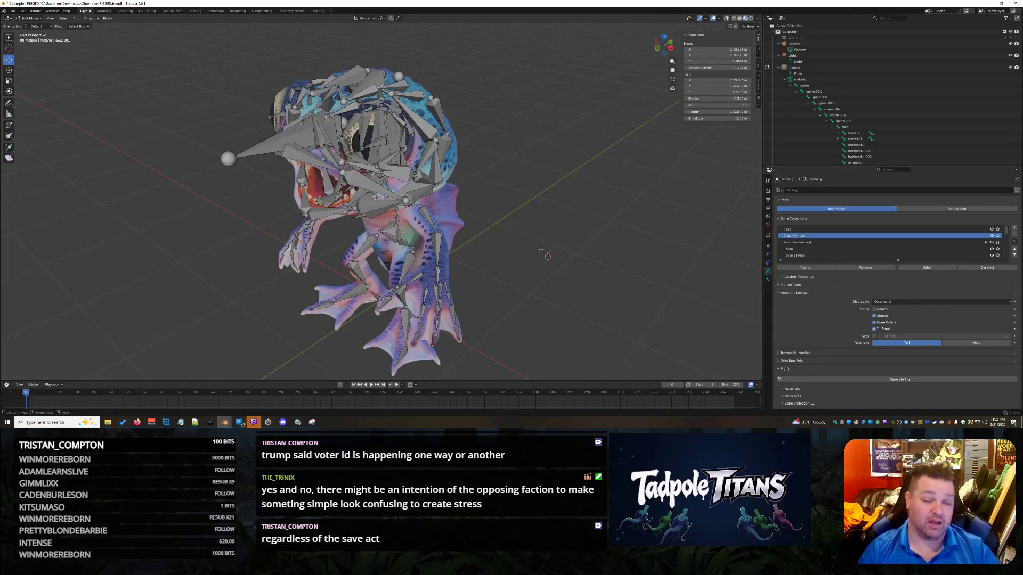
scroll(561, 240, "up", 5)
mouse_move(561, 240)
middle_mouse_down()
mouse_move(623, 215)
mouse_move(648, 131)
middle_mouse_up()
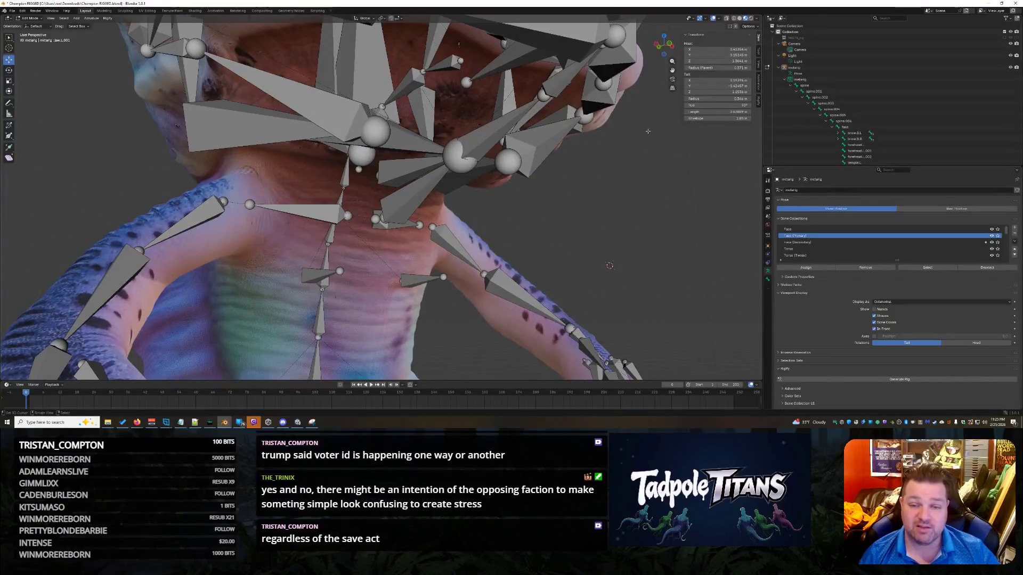
- Select chin.001 and then the neighbouring lip bone to compare their Transform values
left_click(602, 47)
mouse_move(602, 47)
middle_mouse_down()
mouse_move(604, 165)
mouse_move(582, 190)
mouse_move(592, 185)
middle_mouse_up()
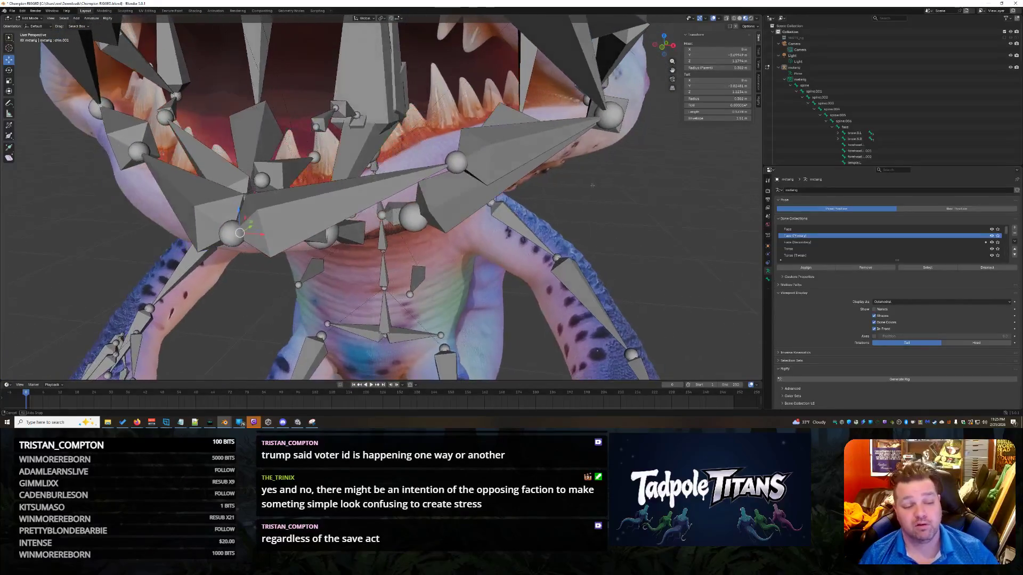
mouse_move(316, 237)
middle_mouse_down()
mouse_move(471, 227)
mouse_move(456, 228)
middle_mouse_up()
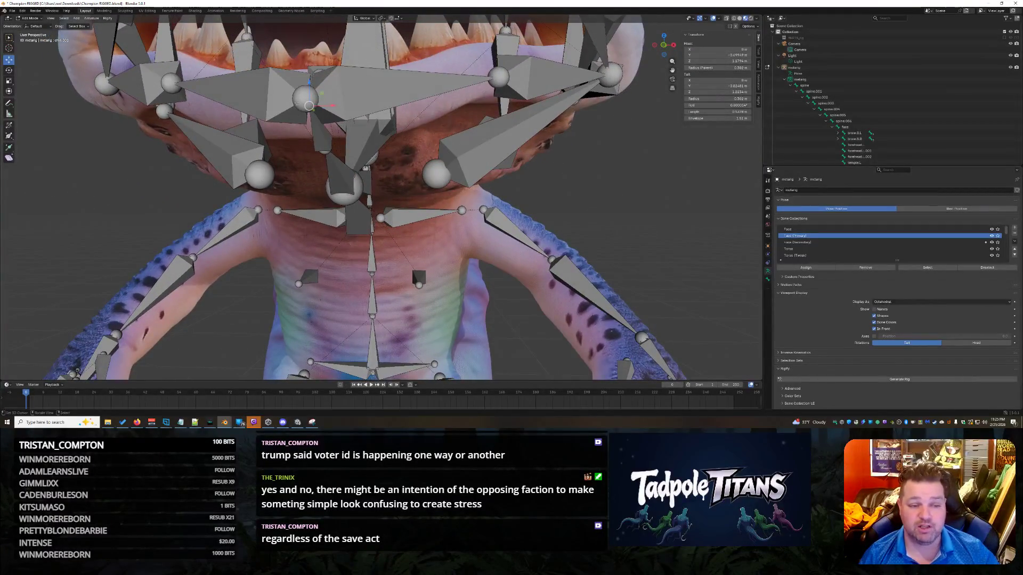
left_click(298, 95)
middle_click_drag(410, 188, 312, 114)
- Reselect the chin and lip bones, then start a Snipping Tool screen capture
left_click(349, 140)
left_click(400, 98)
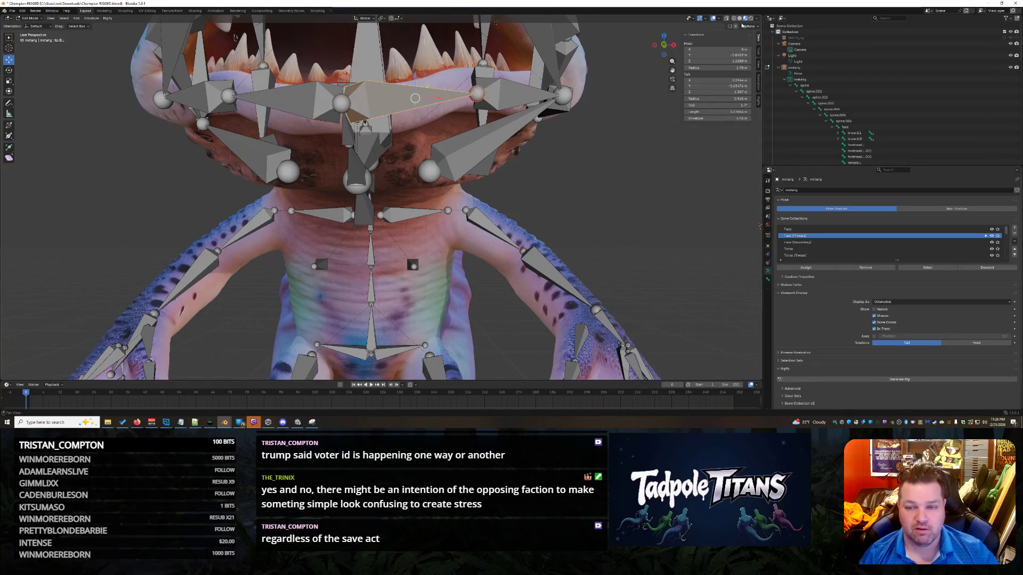
key("super+shift+s")
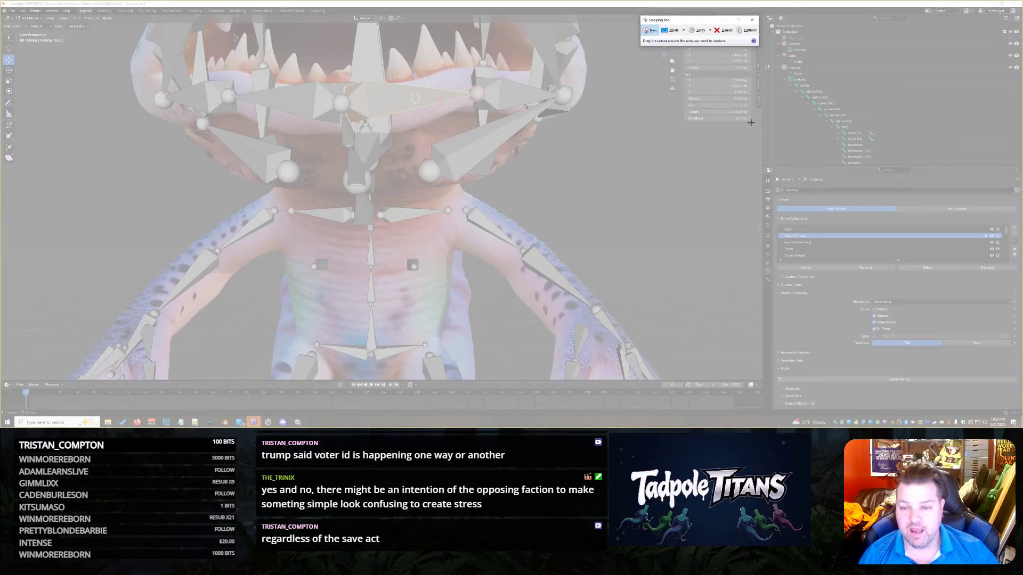
- Snip the bone's head and tail Transform values, then close Snipping Tool to return to Blender
left_click_drag(754, 124, 682, 30)
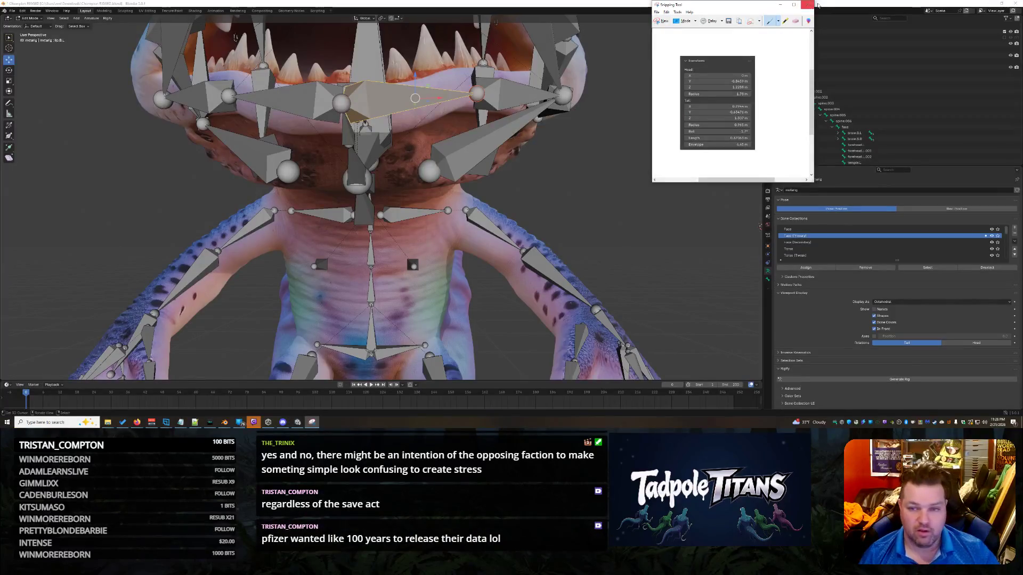
left_click(780, 4)
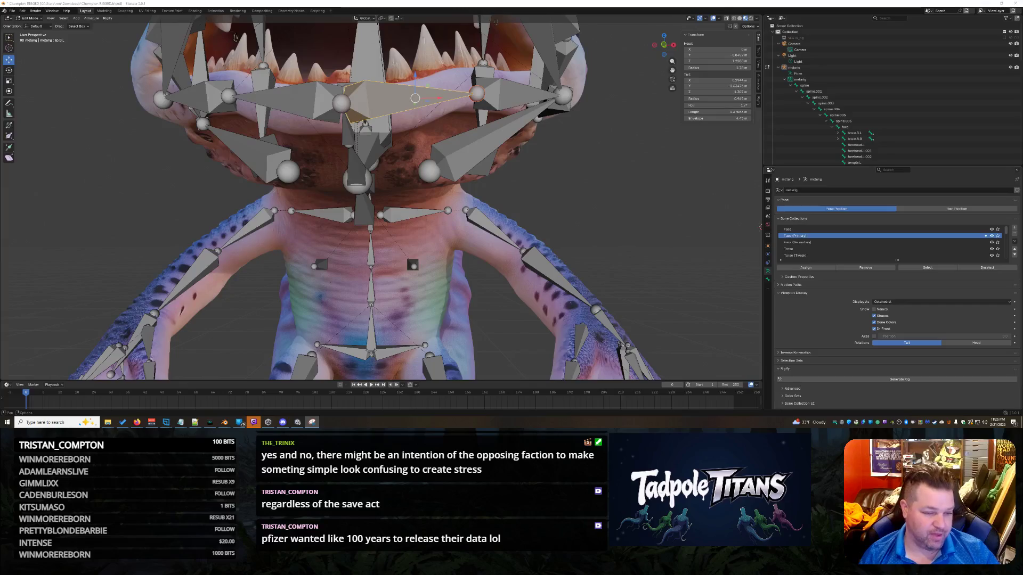
middle_click_drag(574, 164, 576, 167)
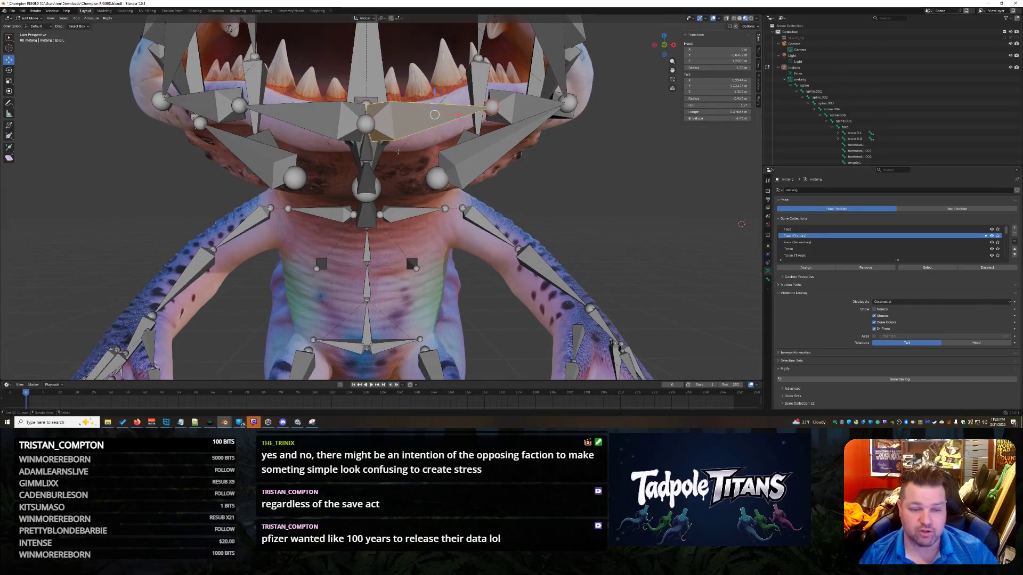
- Select chin.001 and set its tail Z to 1.2288 m and tail Y to -0.8459 m
middle_click_drag(506, 166, 586, 167)
left_click(496, 115)
middle_click_drag(495, 115, 668, 218)
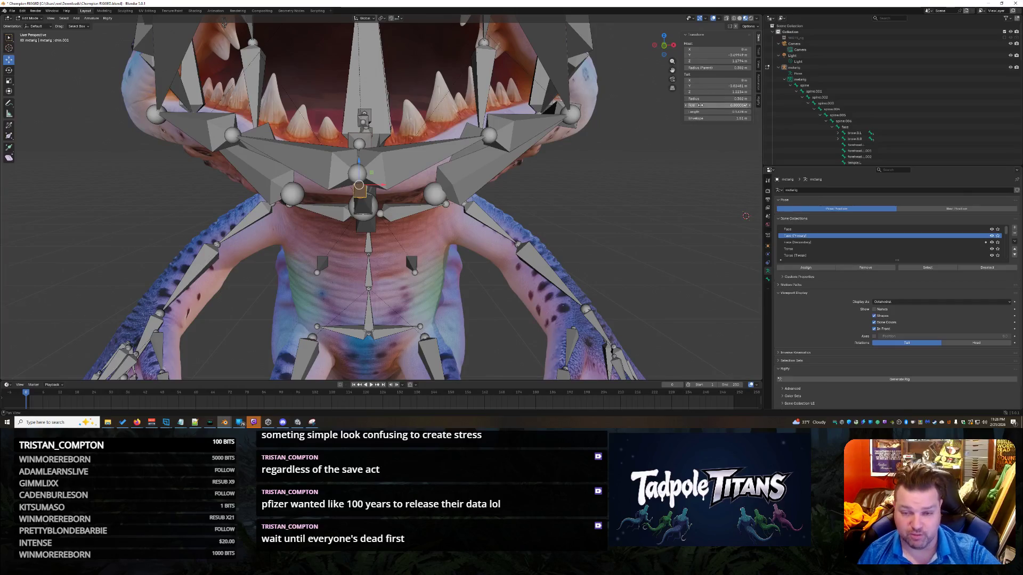
left_click(720, 92)
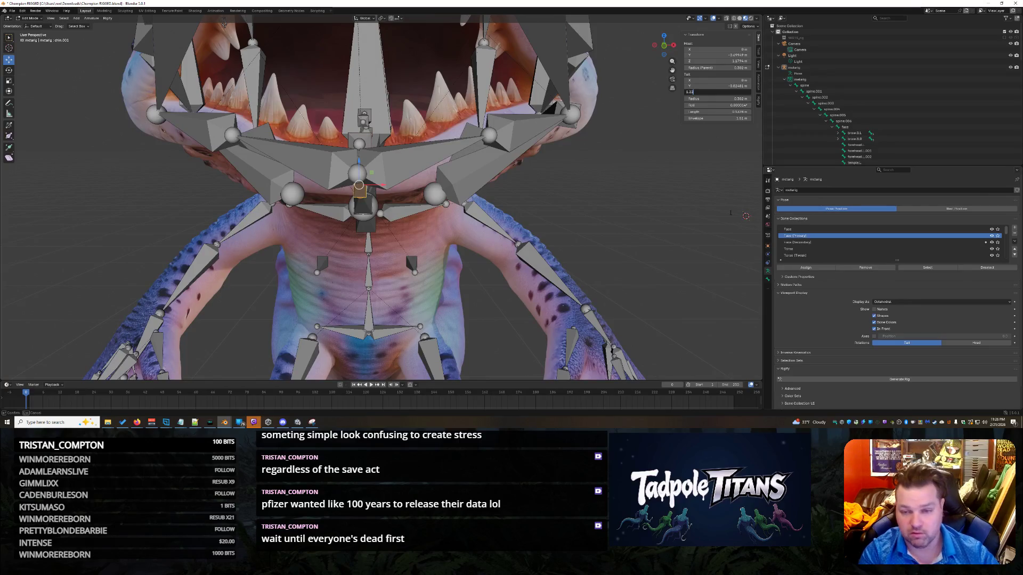
key("Return")
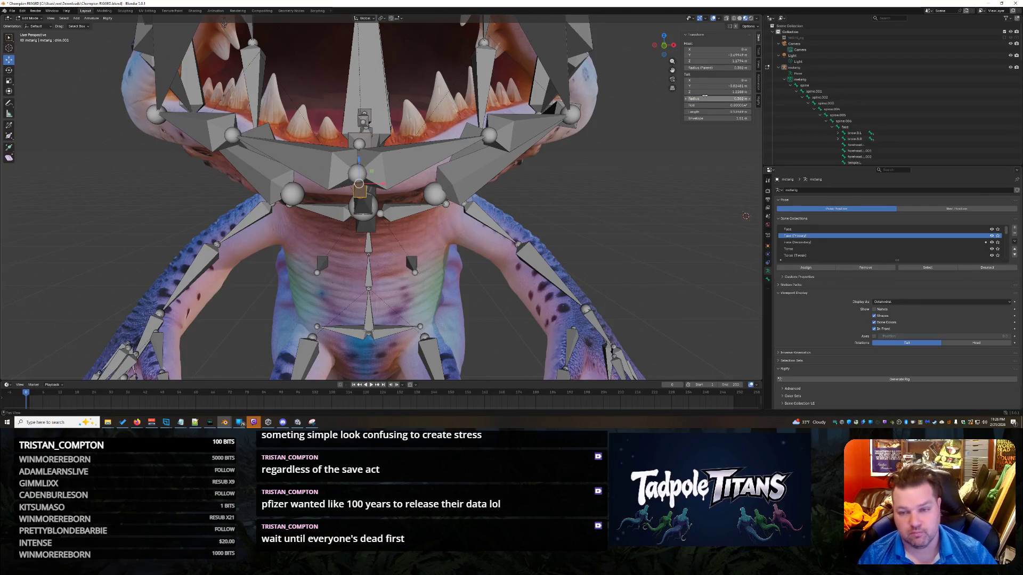
left_click(717, 85)
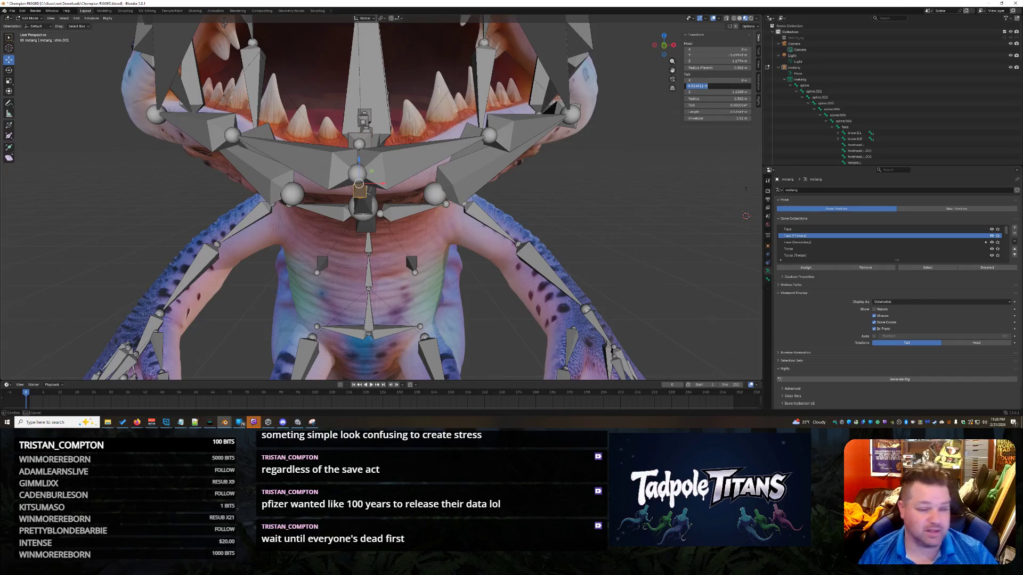
key("BackSpace")
key("BackSpace")
key("BackSpace")
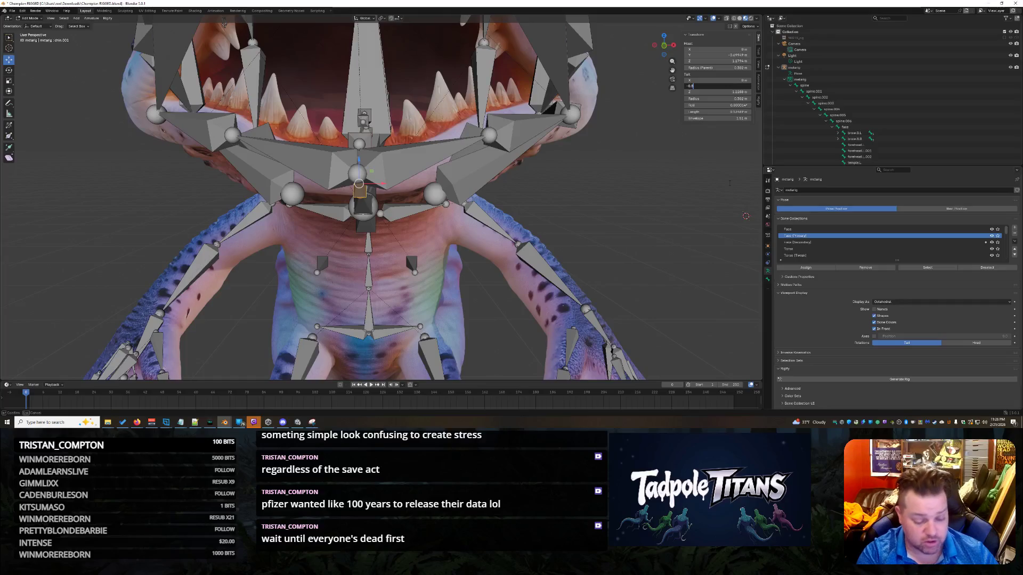
type("459")
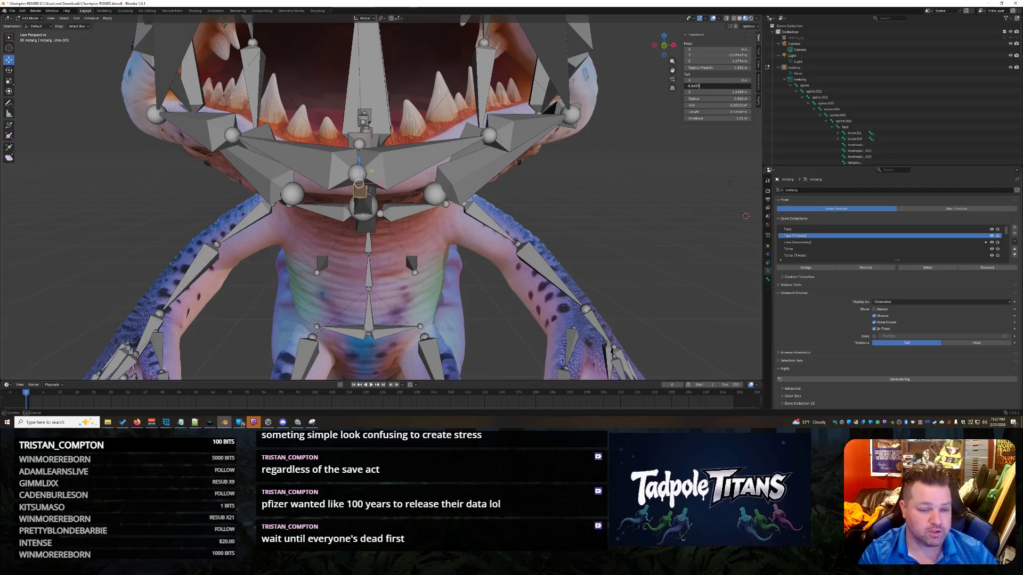
key("Return")
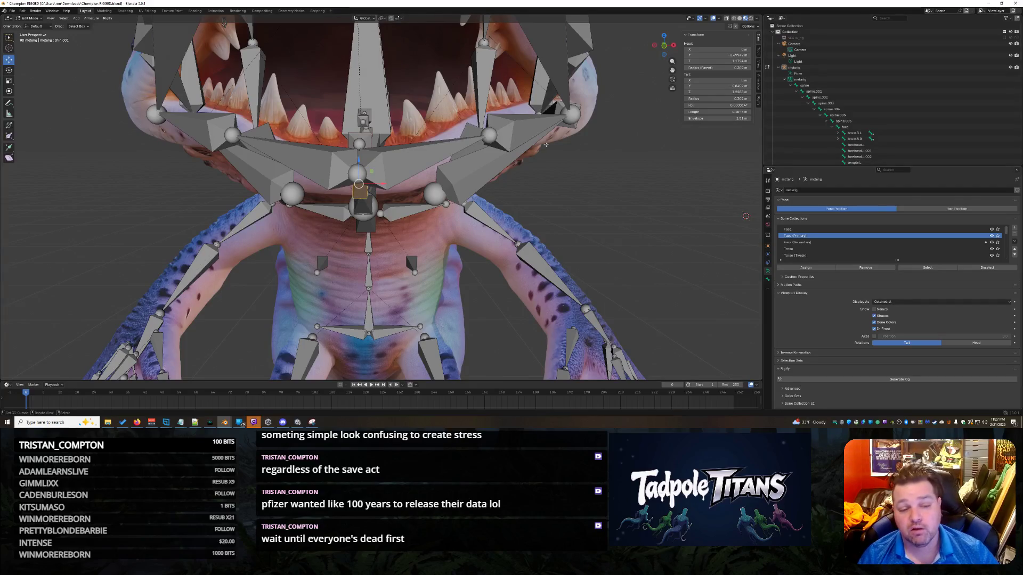
- Check the lip.B bone, then reselect the chin bone
left_click(357, 173)
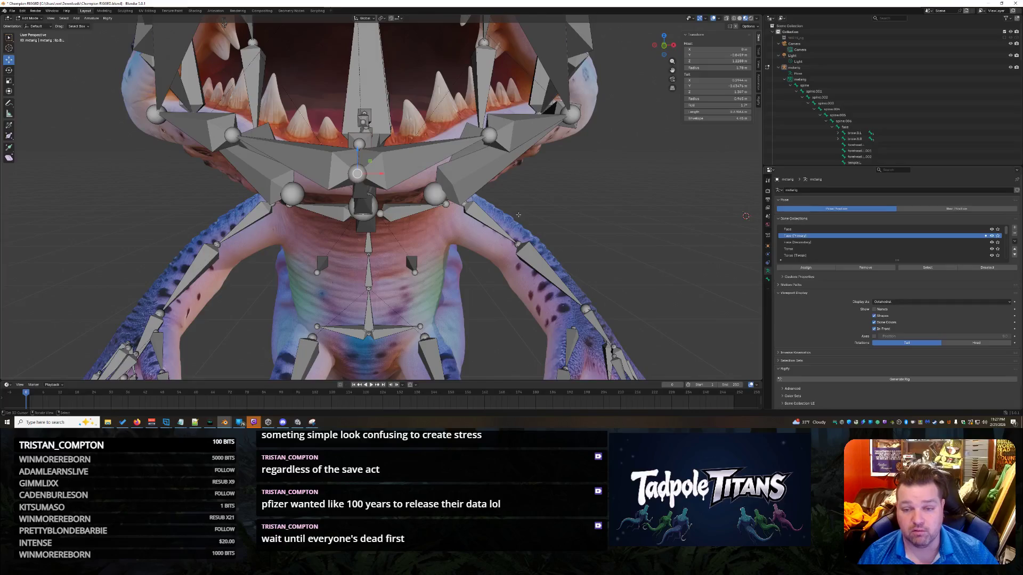
left_click(383, 203)
left_click(360, 186)
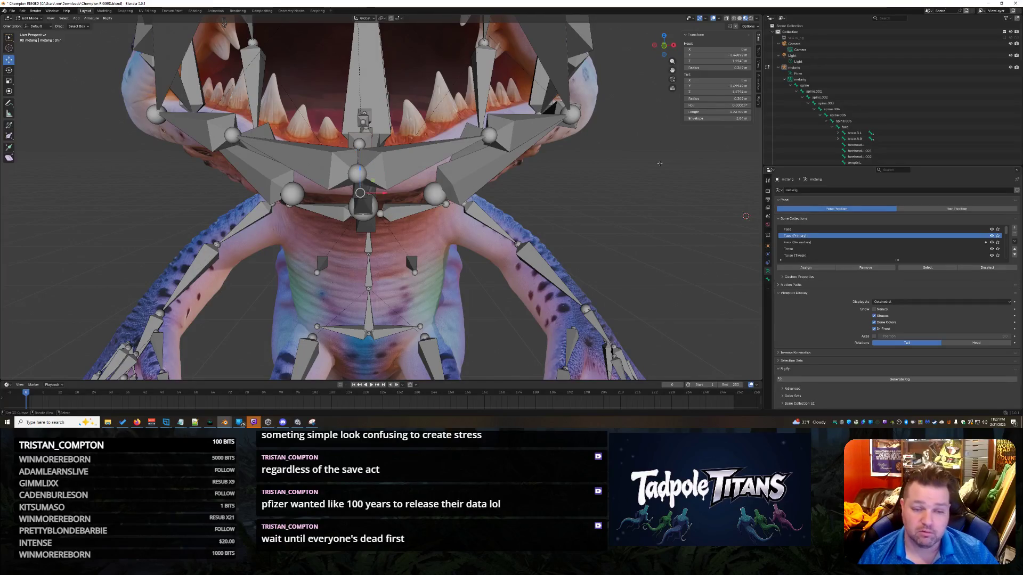
- Select and inspect the right and left lower-lip bones, including lip.B.R
left_click(395, 164)
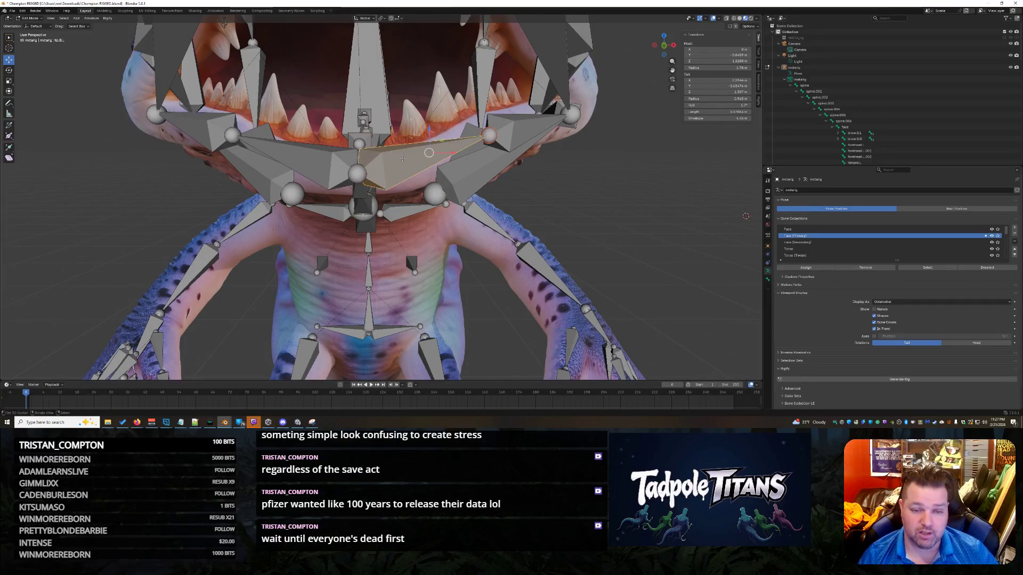
left_click(296, 168)
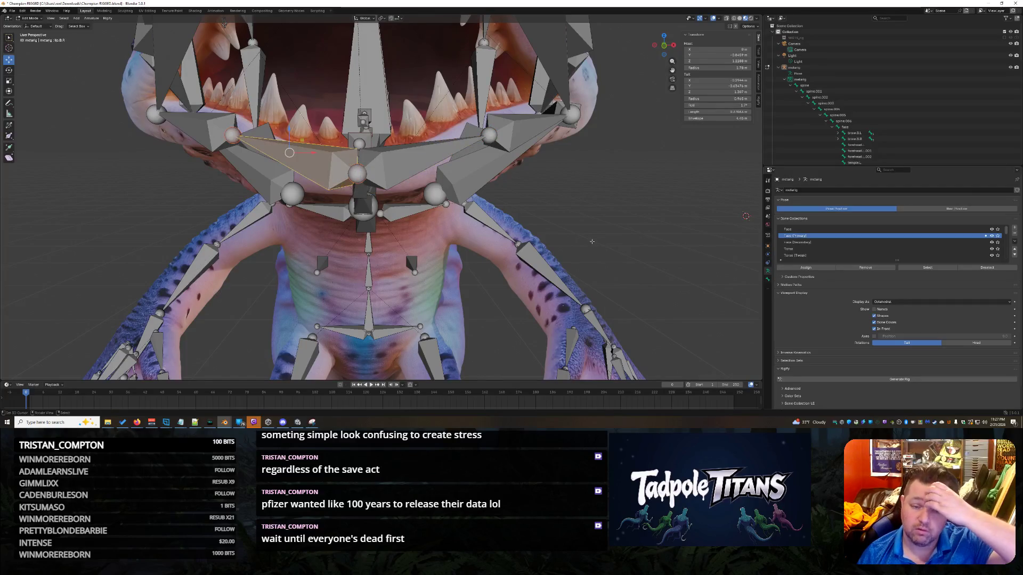
left_click(656, 241)
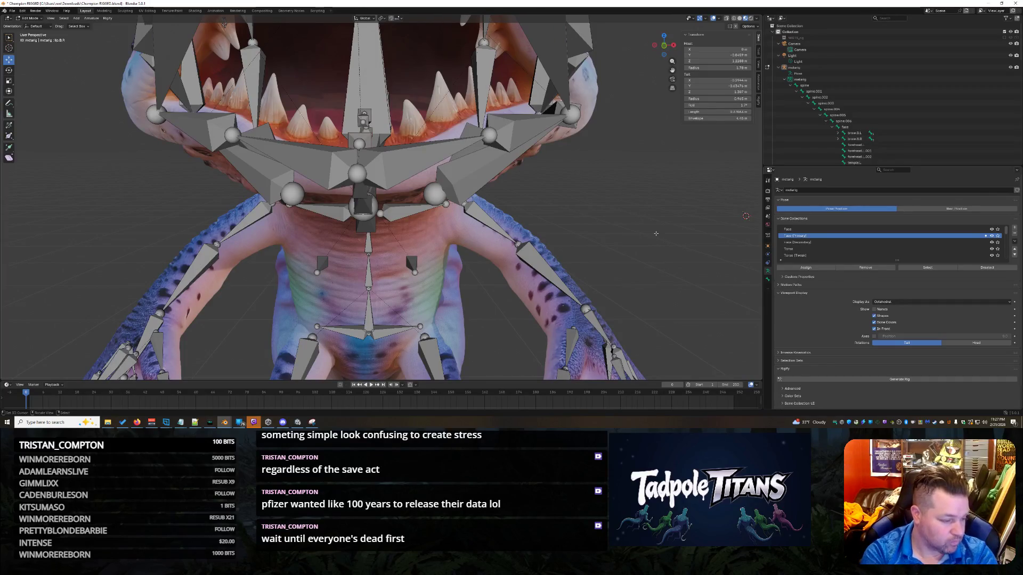
- Save the rig file Champion RIGGED.blend with Ctrl+S
key("ctrl+s")
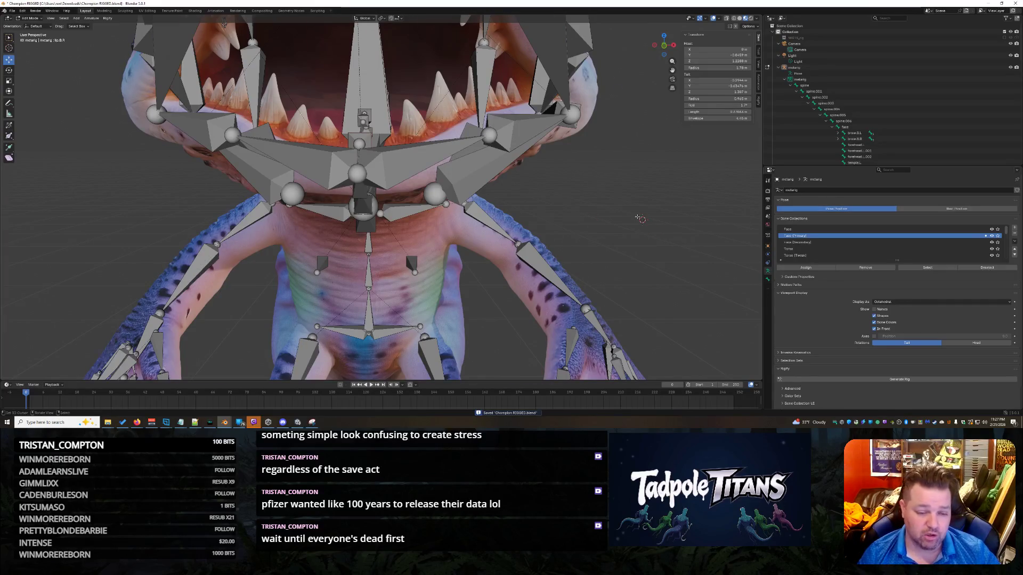
scroll(638, 219, "down", 10)
scroll(602, 235, "up", 8)
mouse_move(576, 225)
middle_mouse_down()
mouse_move(608, 249)
mouse_move(600, 316)
mouse_move(591, 229)
mouse_move(580, 232)
middle_mouse_up()
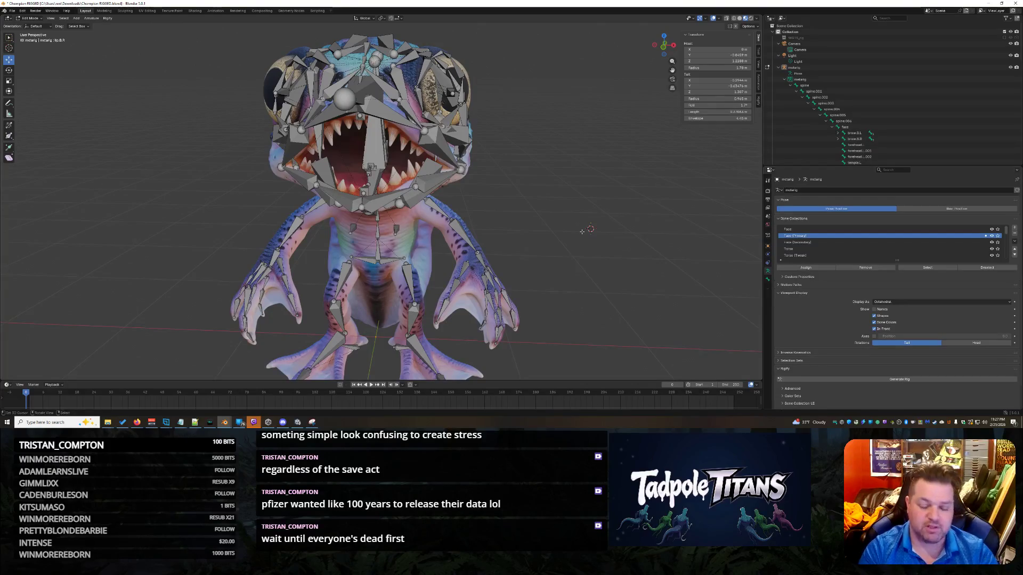
- Zoom in on the frog's mouth and chest, then frame its belly and hips
mouse_move(582, 210)
middle_mouse_down("ctrl")
mouse_move(628, 210)
mouse_move(623, 241)
mouse_move(622, 185)
mouse_move(596, 229)
mouse_move(550, 257)
middle_mouse_up("ctrl")
mouse_move(450, 302)
middle_mouse_down()
mouse_move(471, 277)
mouse_move(475, 246)
mouse_move(461, 259)
middle_mouse_up()
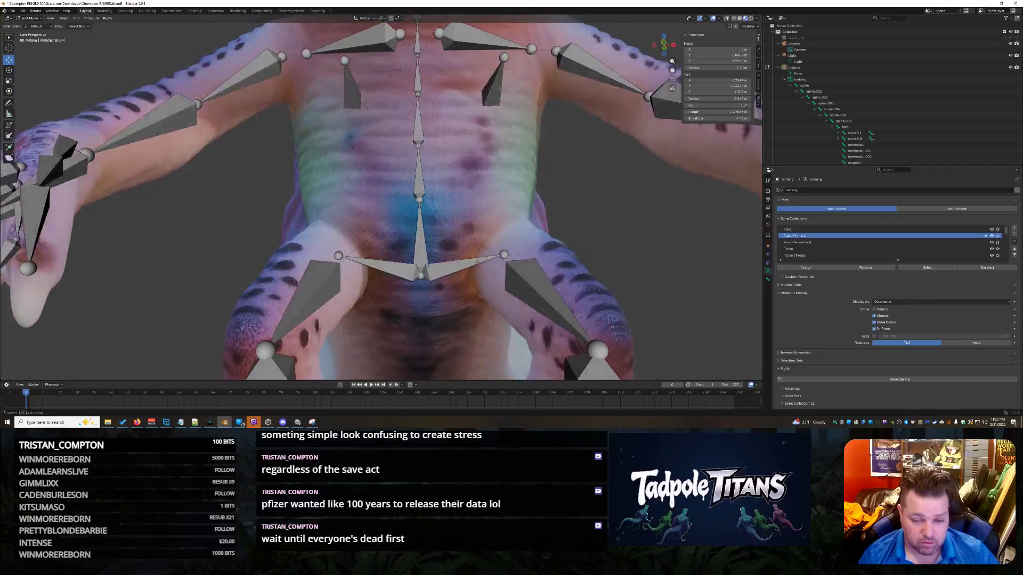
- Select both pelvis bones and both thigh bones
left_click(315, 282)
left_click(580, 291, "shift")
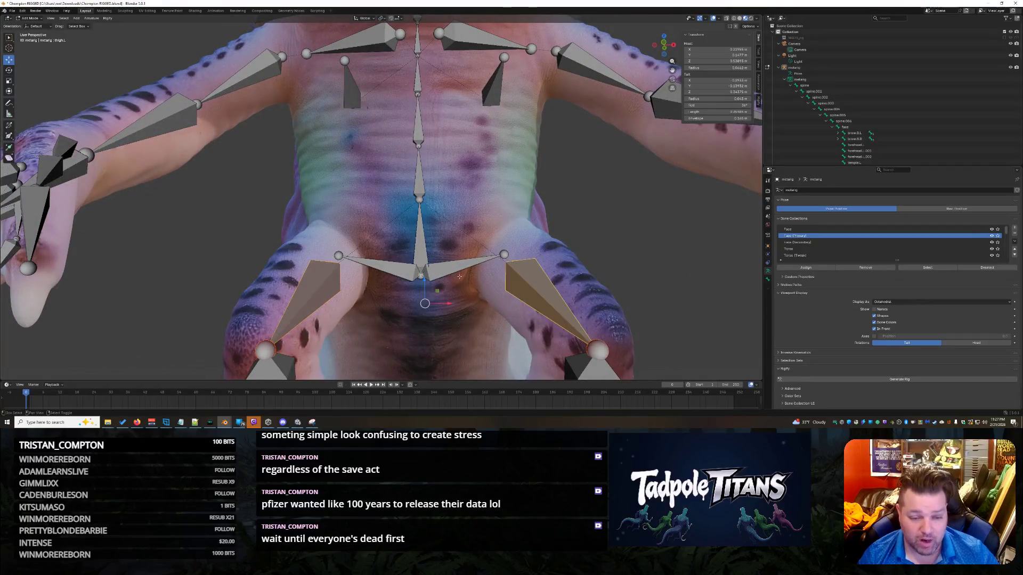
left_click(447, 269, "shift")
left_click(438, 282)
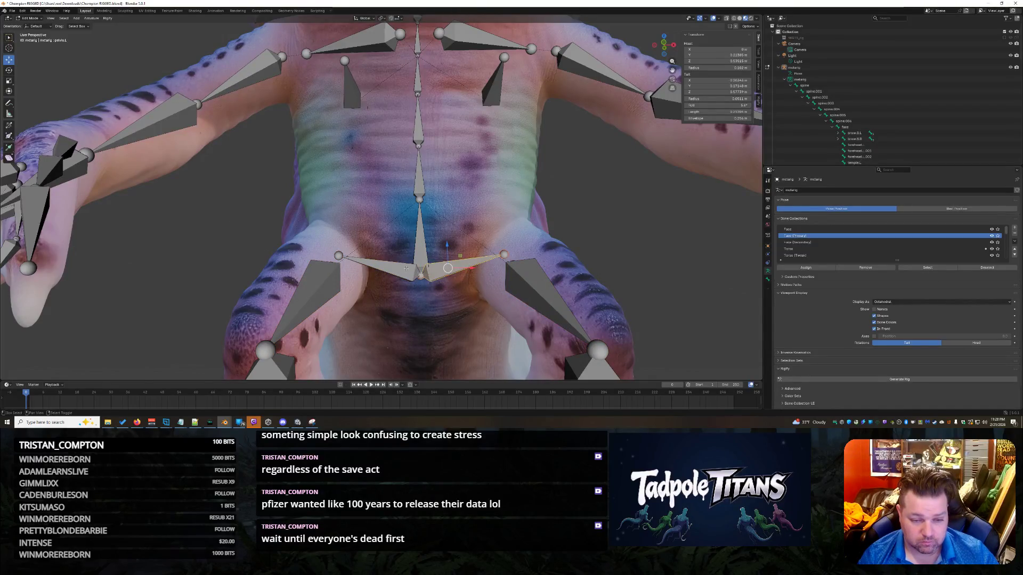
left_click(527, 296, "shift")
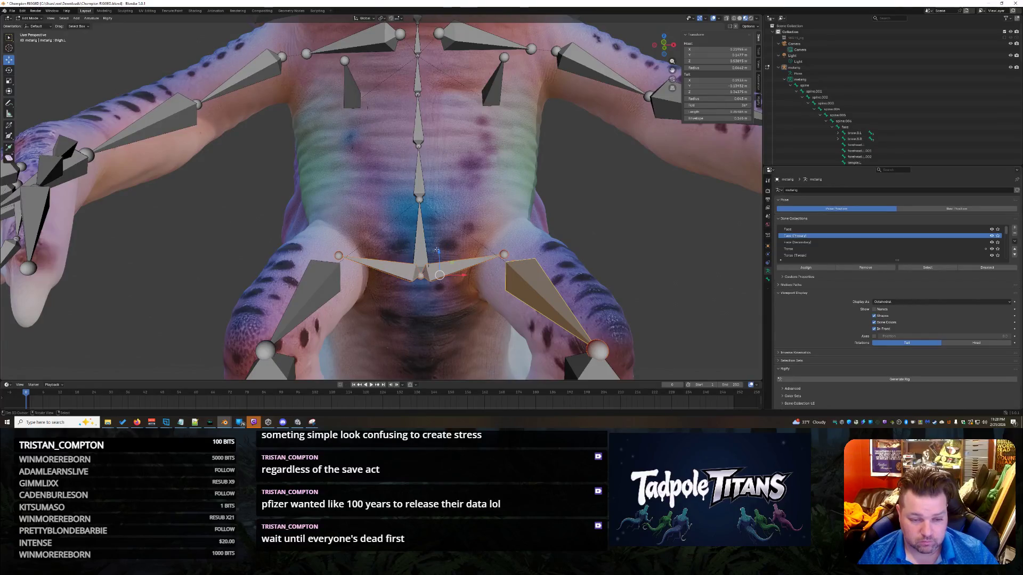
left_click(534, 293)
left_click(332, 279, "shift")
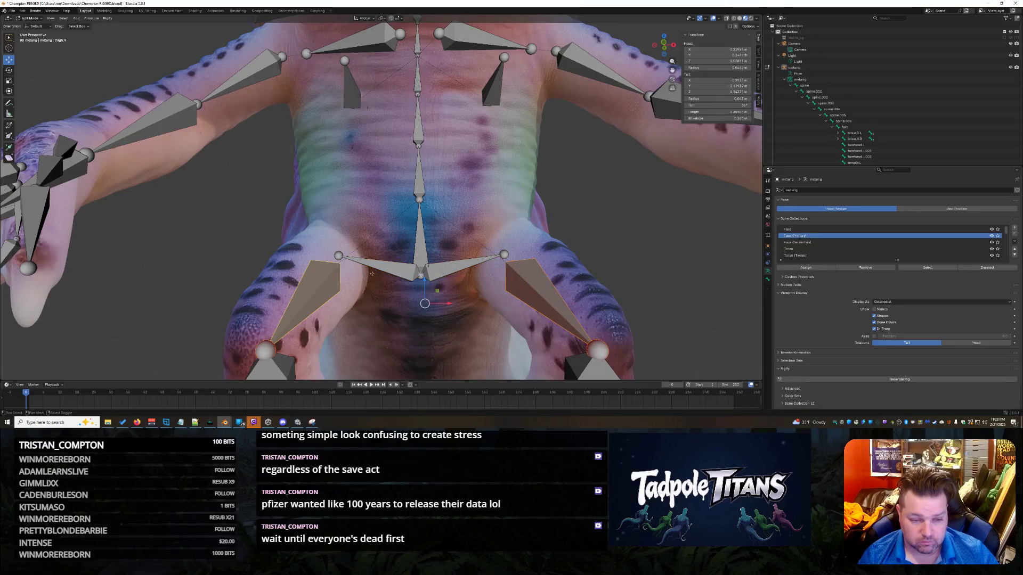
left_click(421, 277)
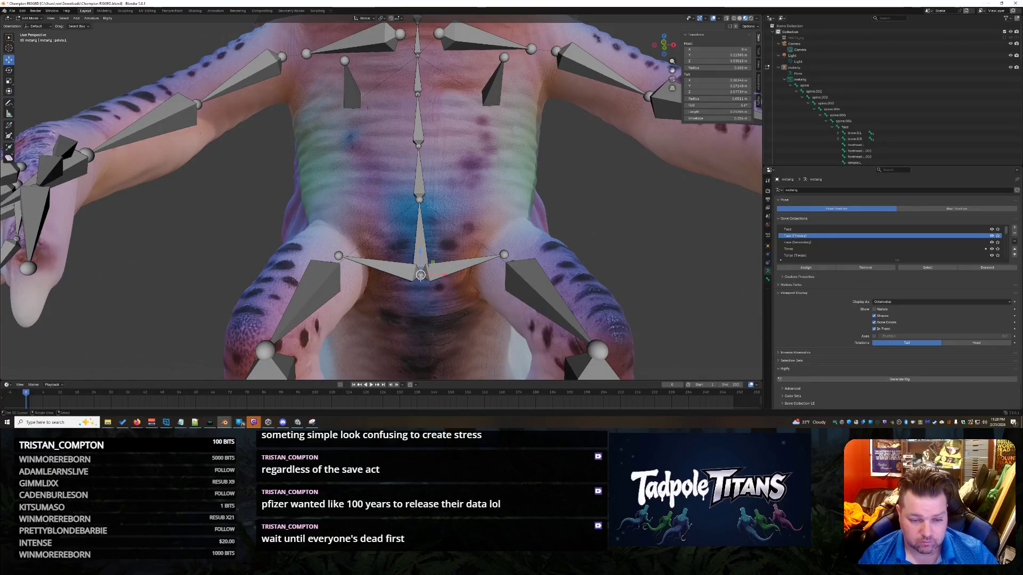
left_click(459, 264, "shift")
left_click(387, 263, "shift")
left_click(314, 290, "shift")
left_click(533, 291, "shift")
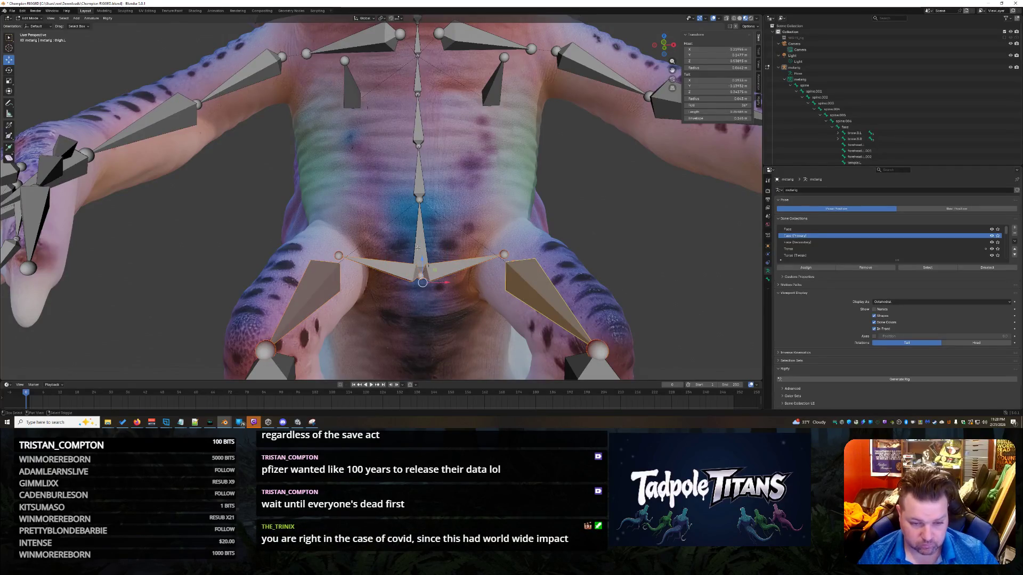
- Try a vertical move of the hip bones and cancel it
key("g")
key("z")
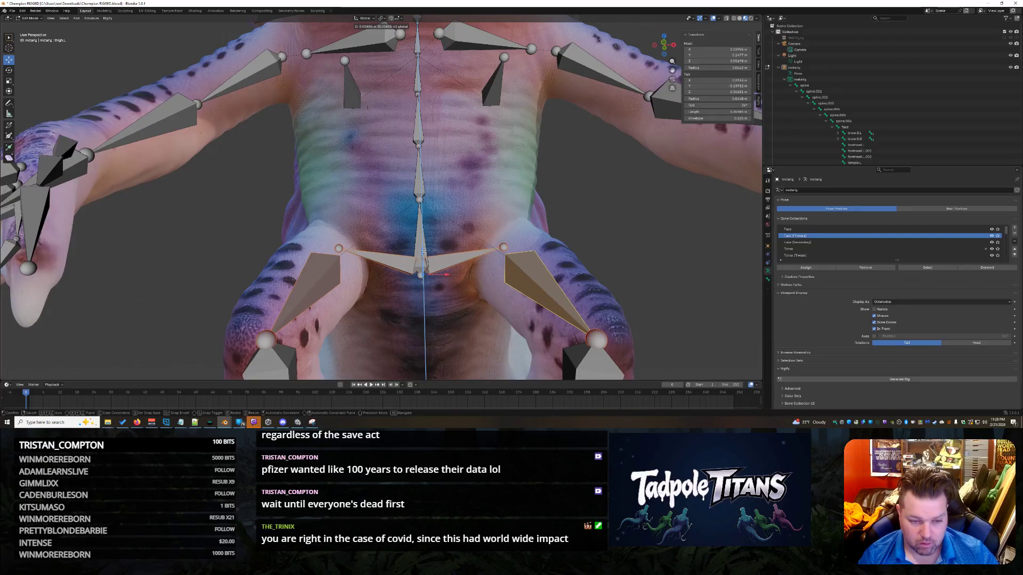
key("Escape")
left_click(356, 307)
- Select both pelvis bones, raise them along Z, then undo the move
left_click(337, 255)
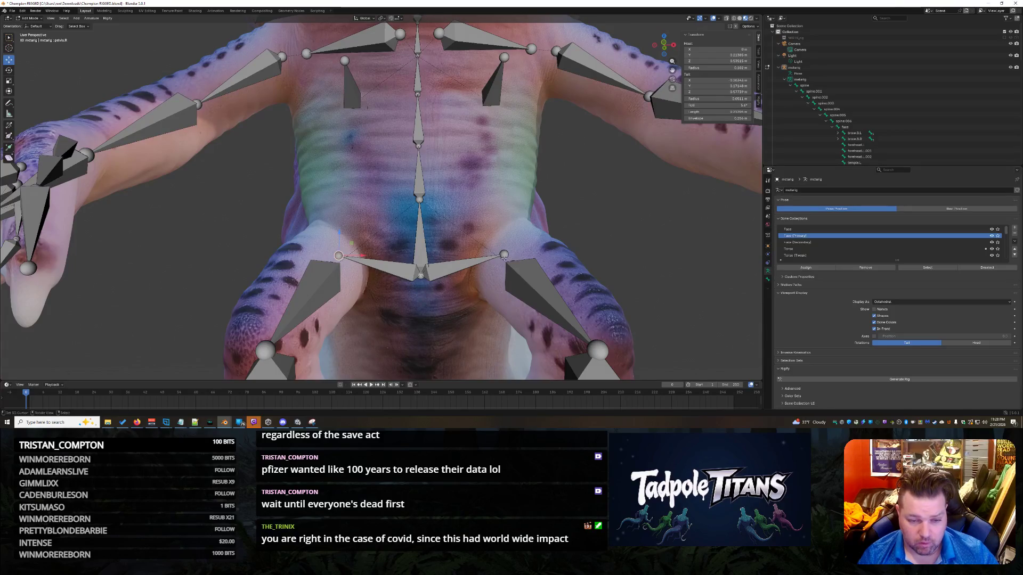
middle_click_drag(420, 319, 341, 241)
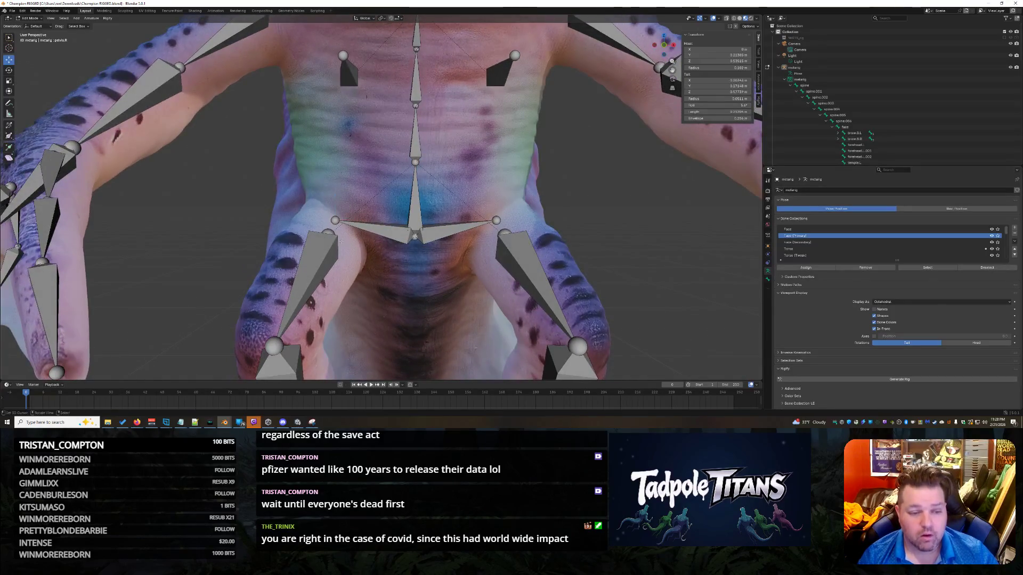
left_click(358, 228)
left_click(464, 227, "shift")
key("alt+a")
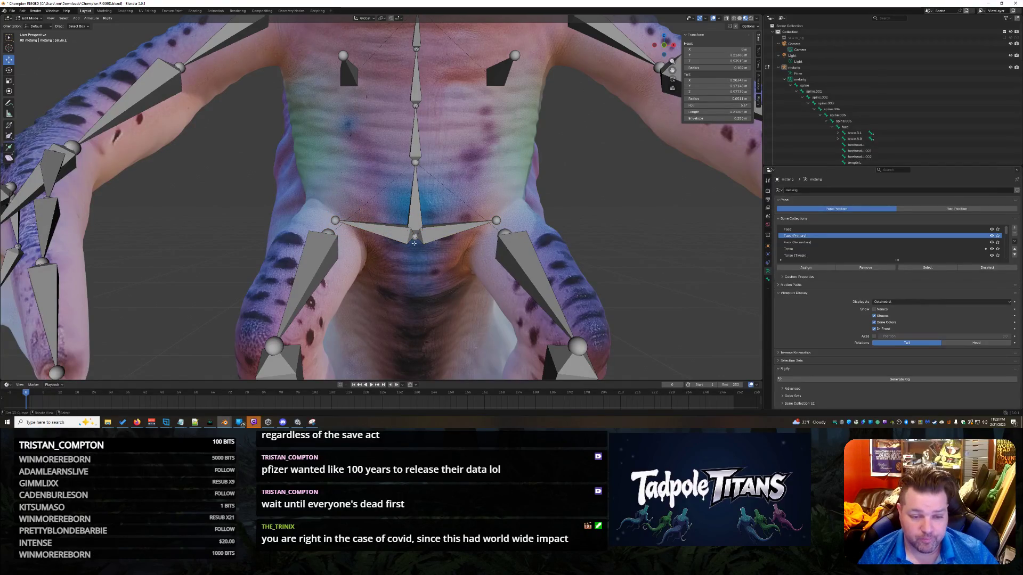
left_click(414, 238)
left_click(455, 230, "shift")
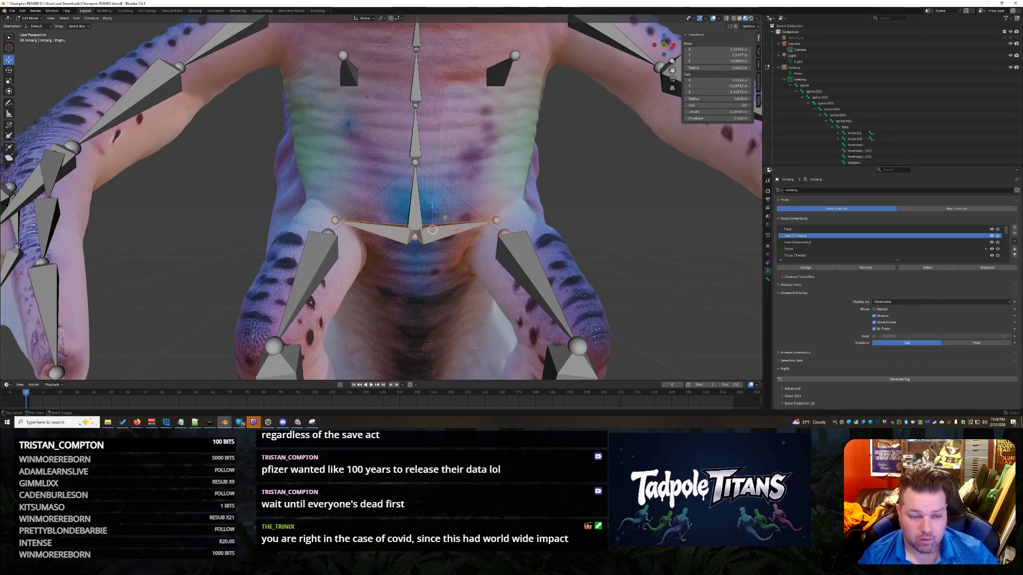
key("g")
key("z")
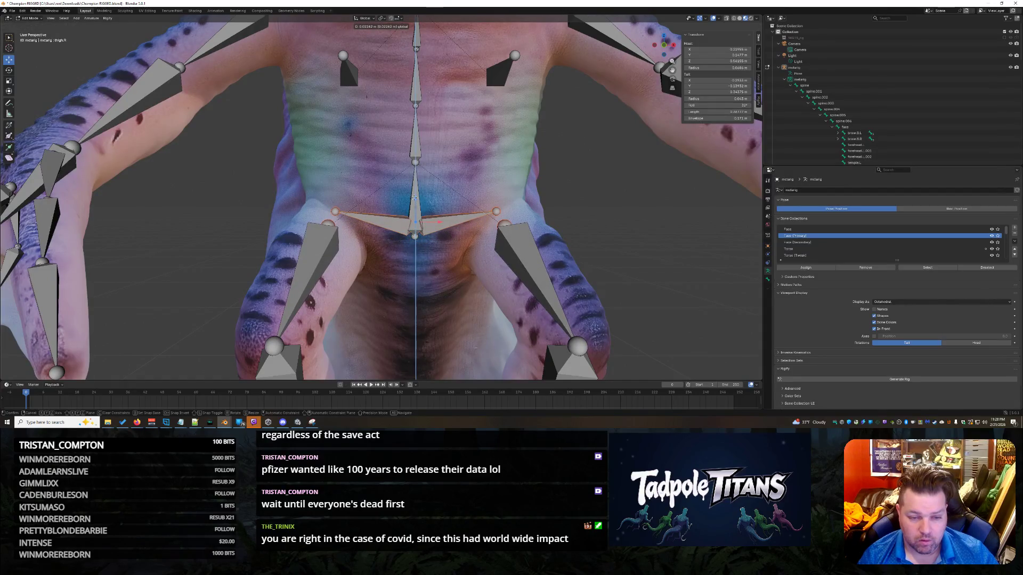
left_click(414, 198)
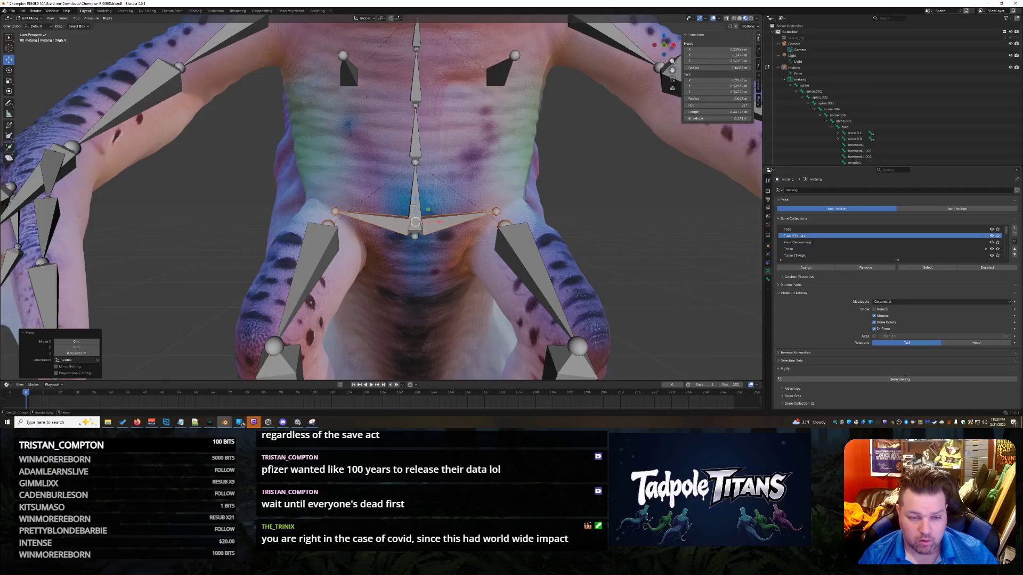
key("ctrl+z")
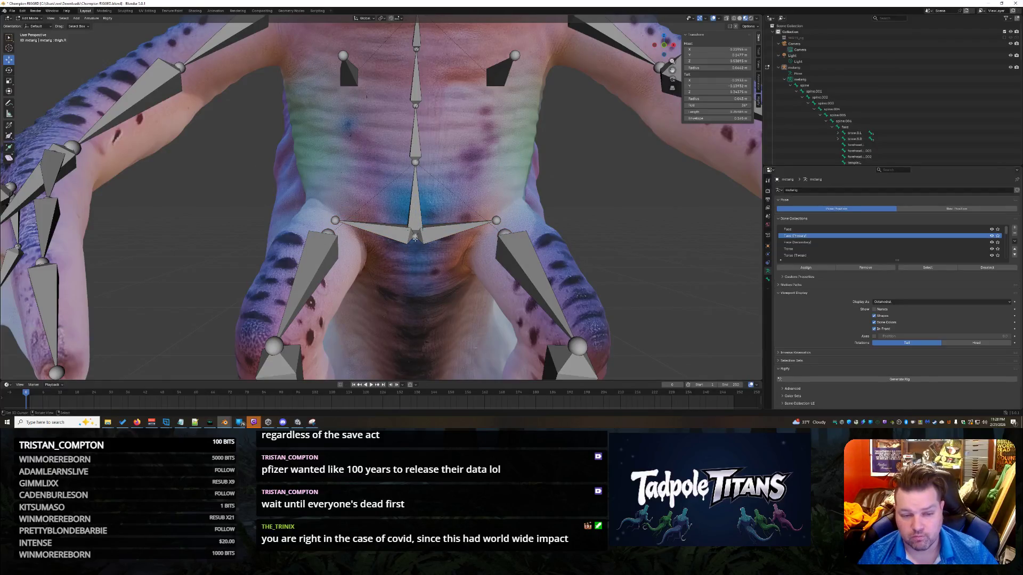
- Reselect the pelvis bones and raise them higher so they sit on the hips
left_click(415, 237)
left_click(335, 223)
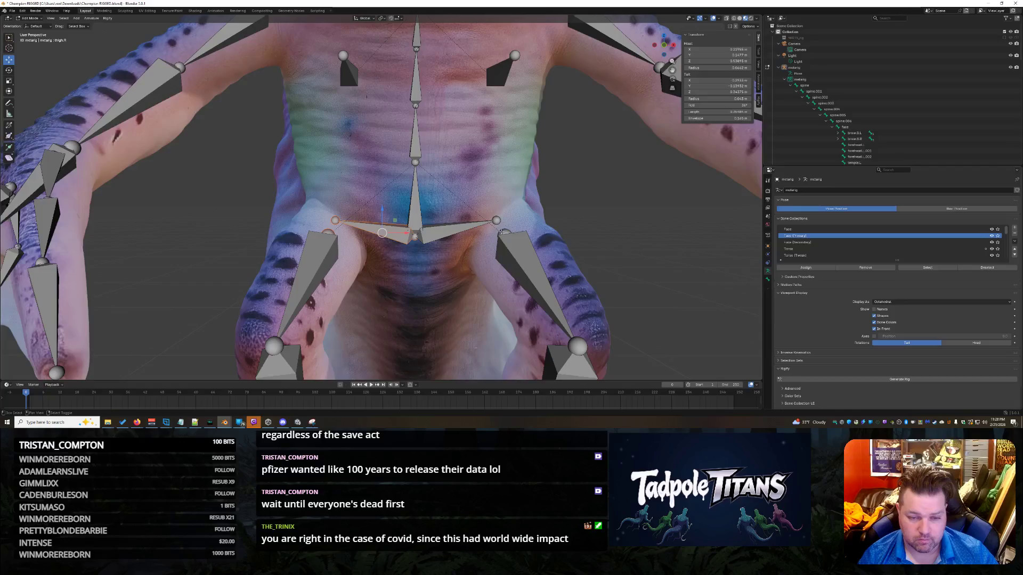
left_click(415, 233, "shift")
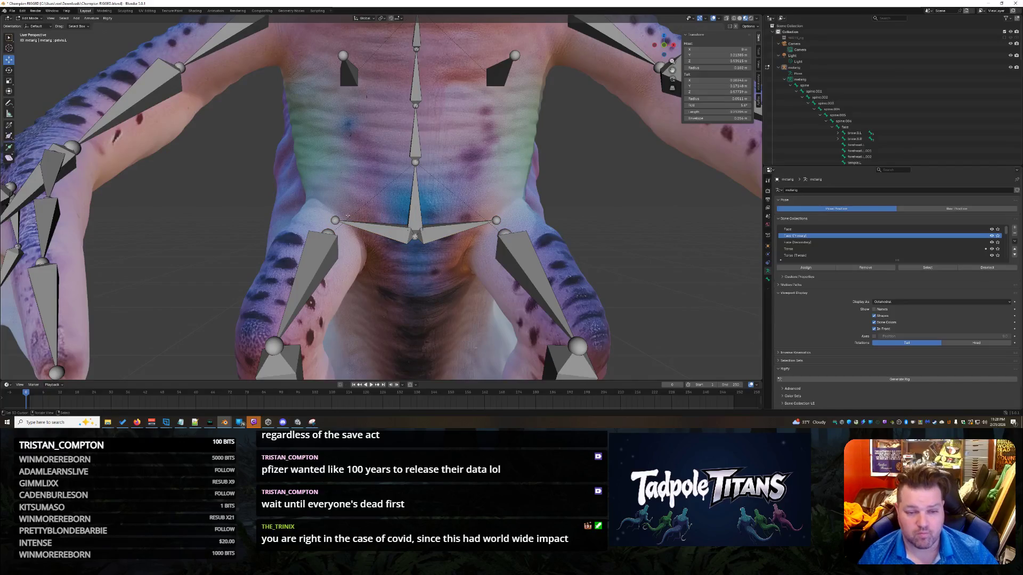
left_click(415, 236)
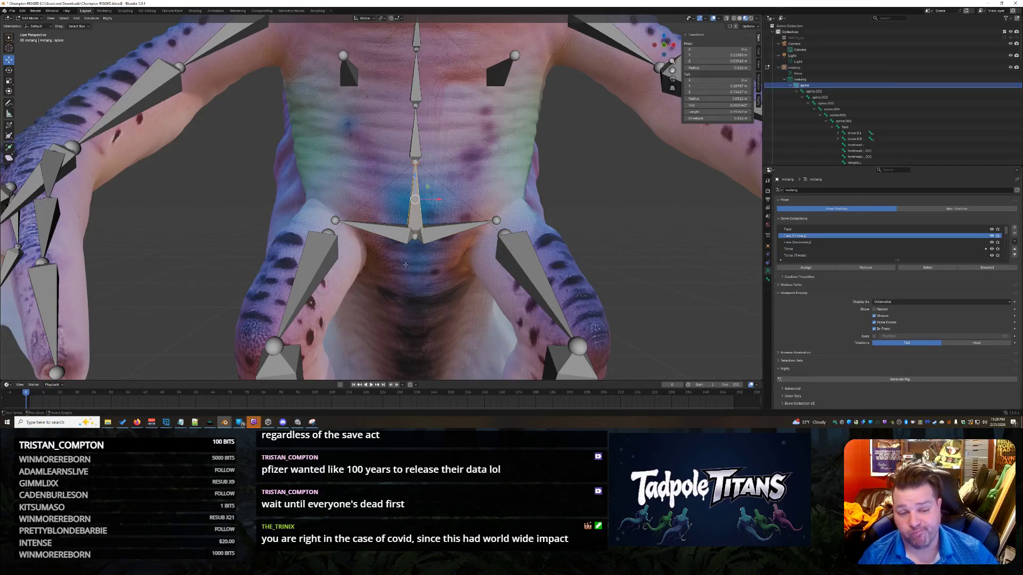
left_click(416, 236)
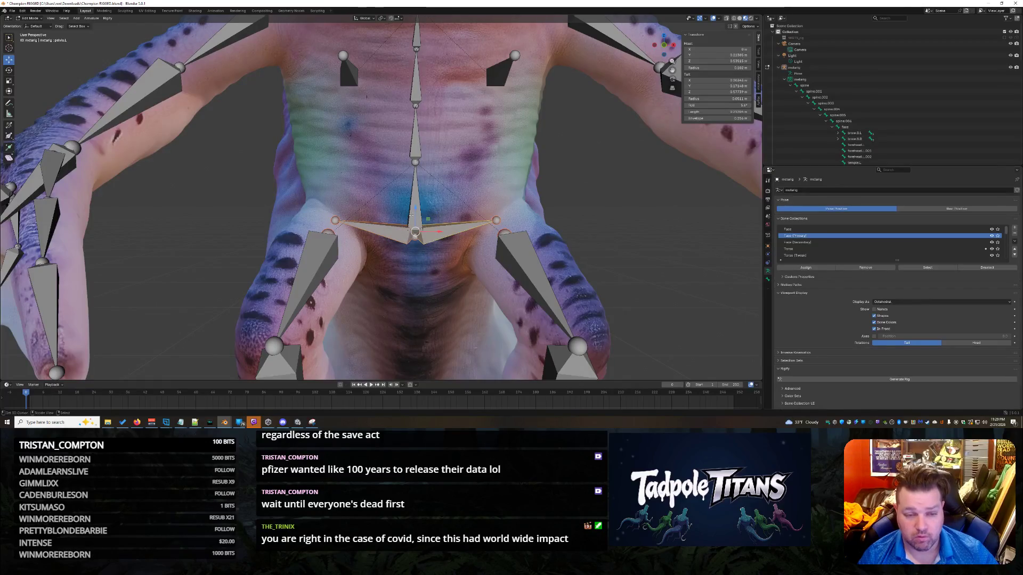
left_click_drag(417, 209, 460, 239)
middle_click_drag(458, 238, 458, 223)
left_click_drag(420, 243, 422, 235)
middle_click_drag(422, 235, 466, 311)
- Scale the two outer pelvis joints inward so the pelvis sits narrower above the thighs
scroll(466, 302, "down", 8)
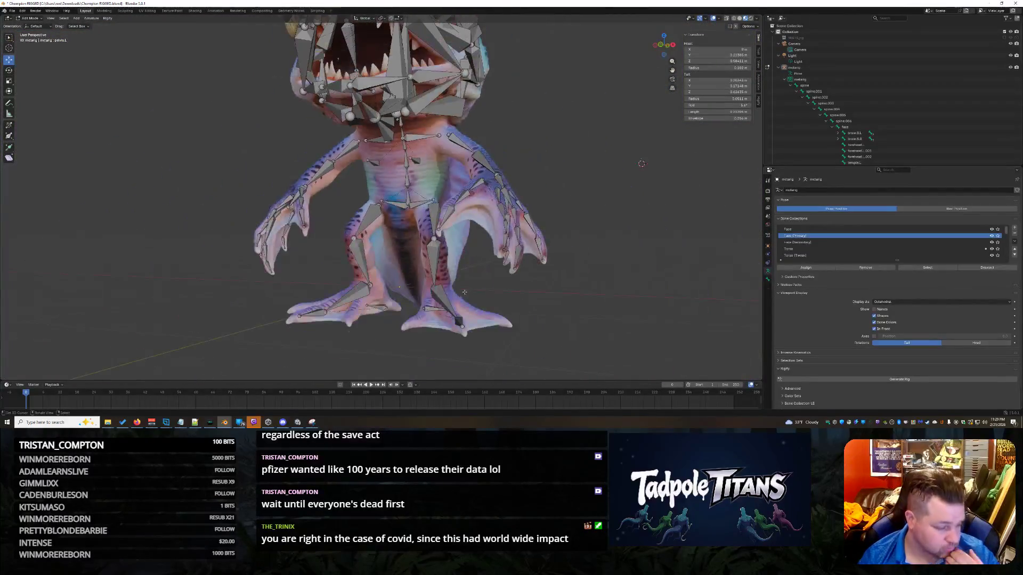
middle_click_drag(597, 250, 616, 271)
scroll(611, 260, "up", 8)
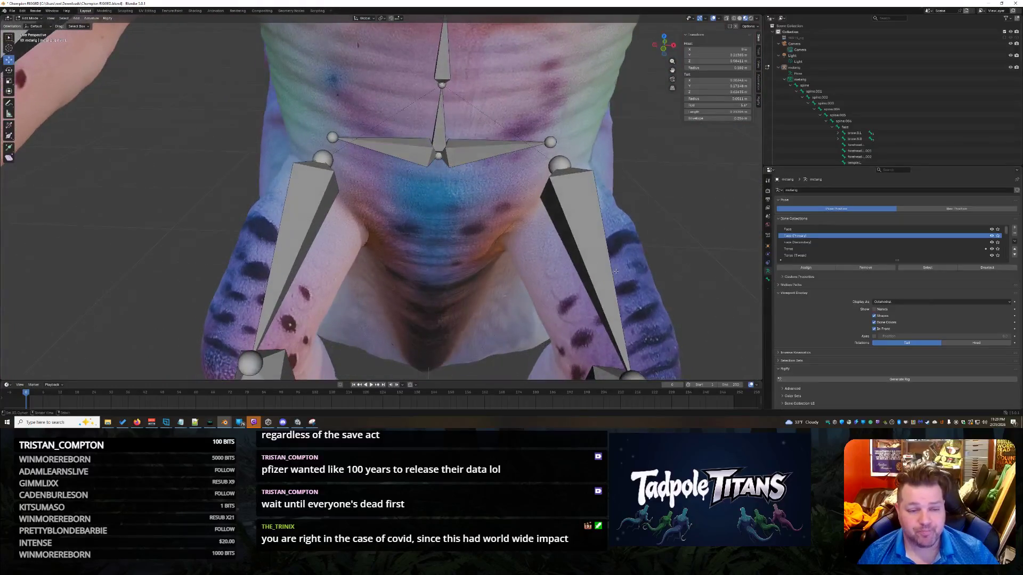
left_click(552, 140)
left_click(331, 137)
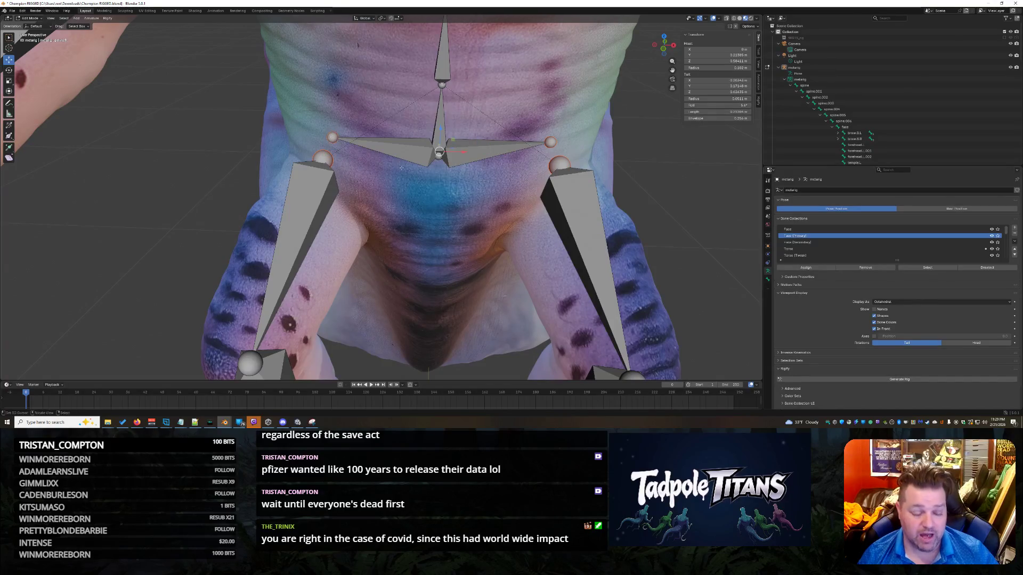
key("s")
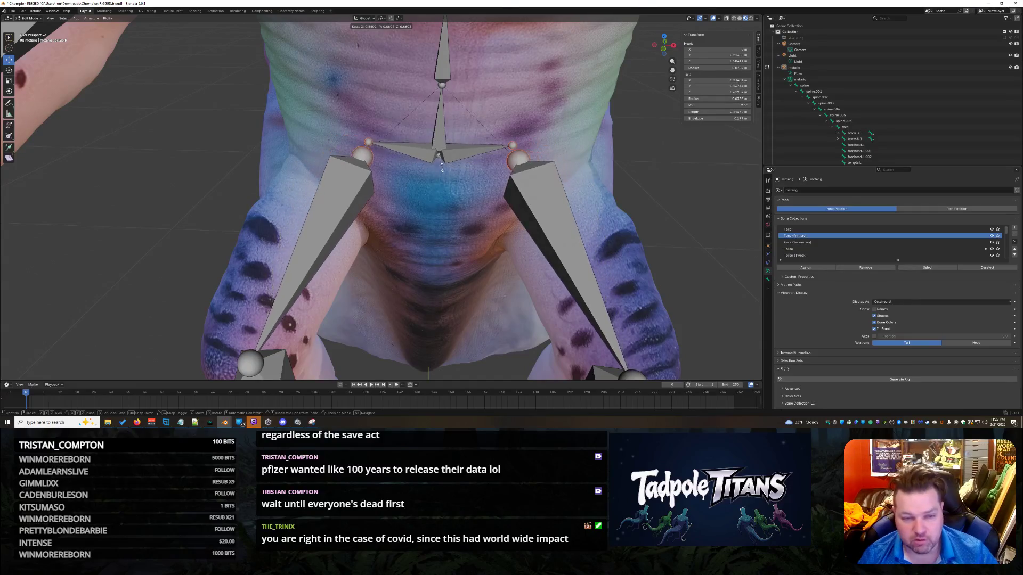
left_click(441, 170)
mouse_move(442, 169)
middle_mouse_down()
mouse_move(417, 236)
mouse_move(569, 259)
mouse_move(687, 240)
mouse_move(566, 222)
middle_mouse_up()
scroll(568, 260, "down", 5)
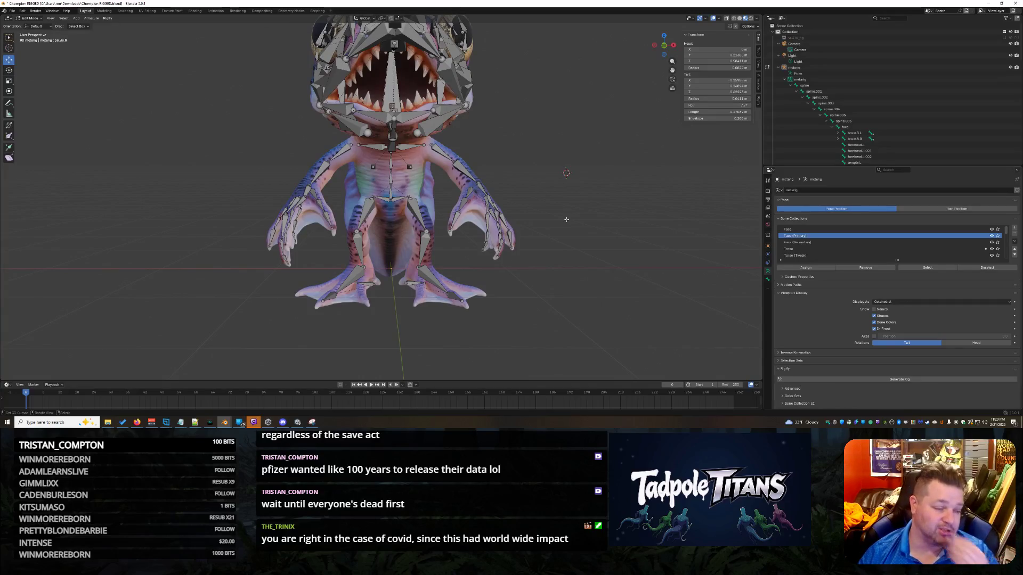
mouse_move(568, 138)
middle_mouse_down()
mouse_move(570, 163)
mouse_move(730, 260)
mouse_move(543, 147)
mouse_move(604, 161)
middle_mouse_up()
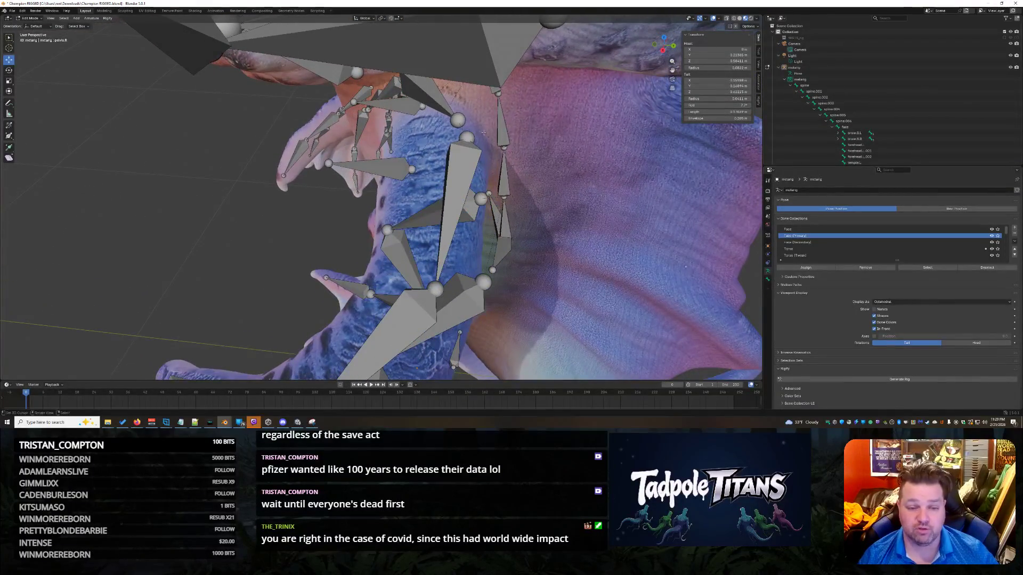
- Select shoulder.L and shoulder.R and shift the shoulder tail along Y
left_click(464, 124)
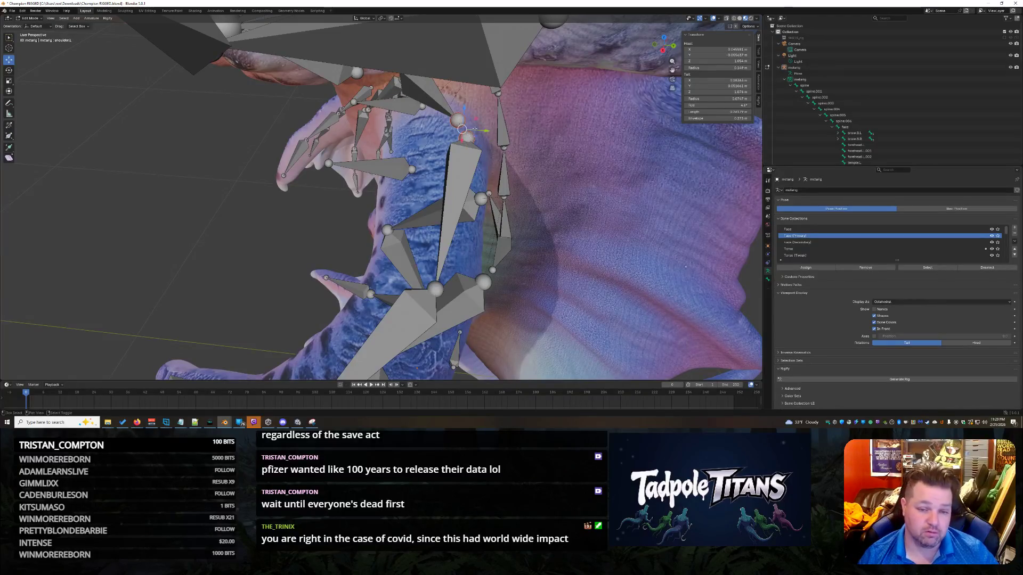
middle_click_drag(414, 157, 345, 93)
left_click(291, 98)
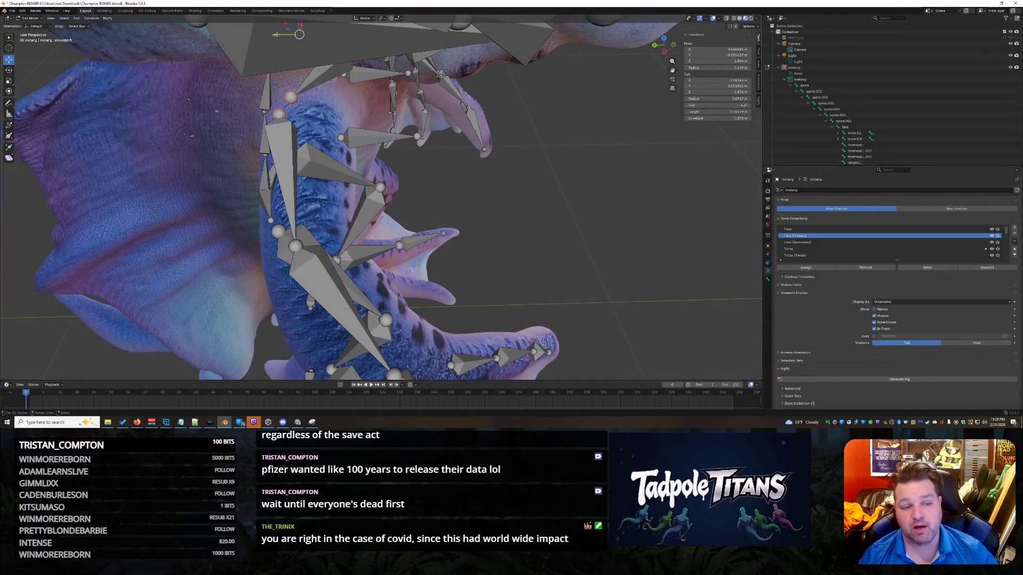
left_click_drag(277, 34, 282, 34)
middle_click_drag(282, 34, 446, 193)
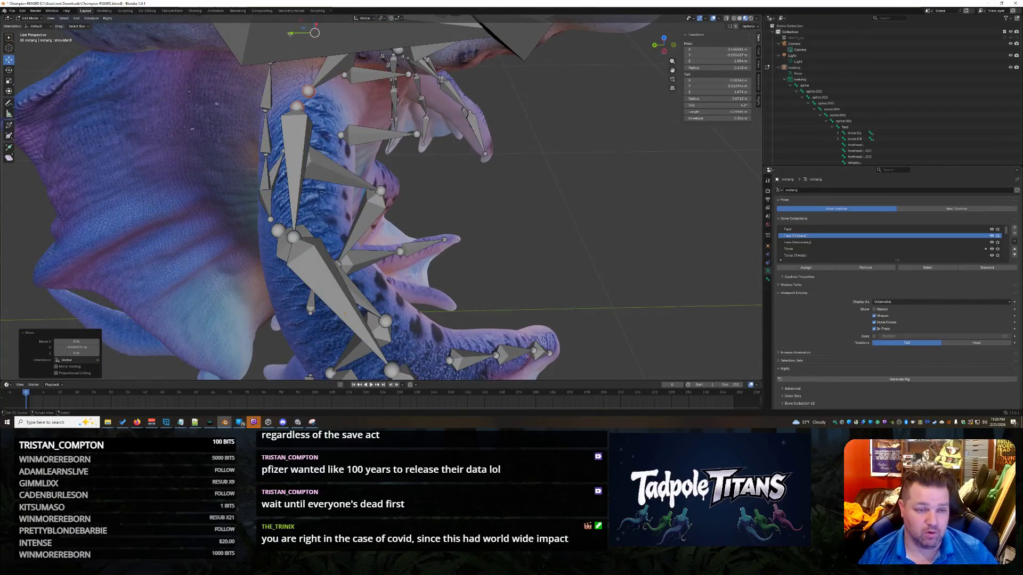
- Try scaling the shoulder bone, cancel it, and review the fit from a high oblique view
mouse_move(287, 39)
middle_mouse_down()
mouse_move(405, 149)
mouse_move(472, 162)
middle_mouse_up()
scroll(421, 160, "down", 5)
scroll(472, 162, "up", 5)
scroll(474, 152, "up", 1)
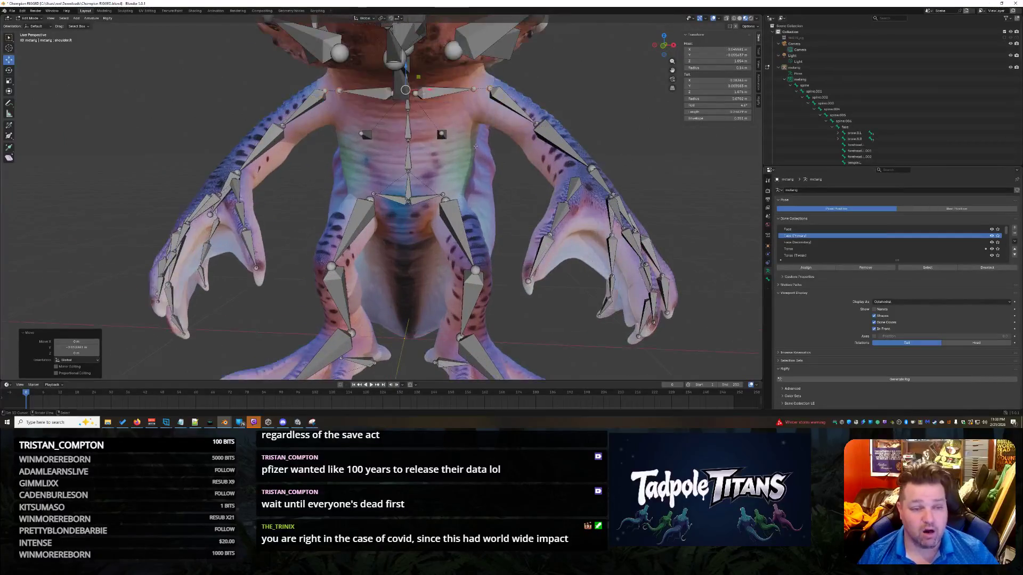
key("s")
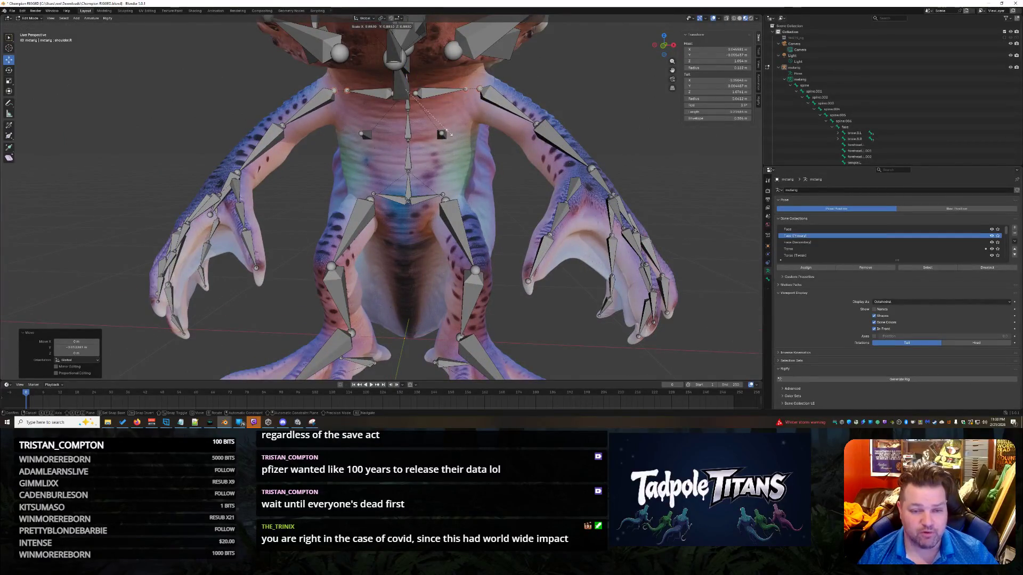
key("Escape")
scroll(449, 133, "down", 10)
mouse_move(449, 134)
middle_mouse_down()
mouse_move(448, 218)
mouse_move(593, 237)
mouse_move(563, 228)
middle_mouse_up()
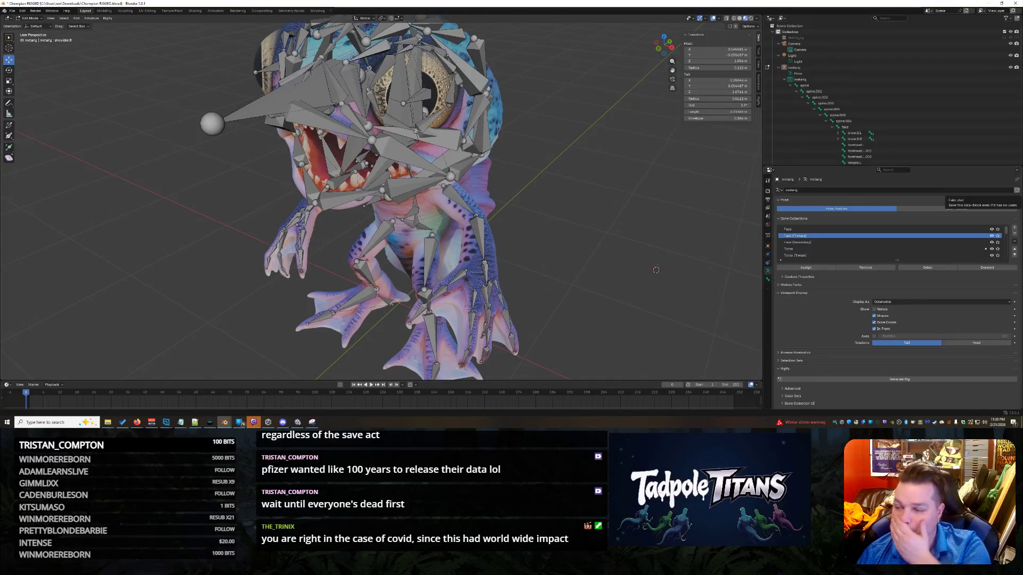
- Reposition a face bone's tail near the frog's mouth
middle_click_drag(658, 219, 593, 177)
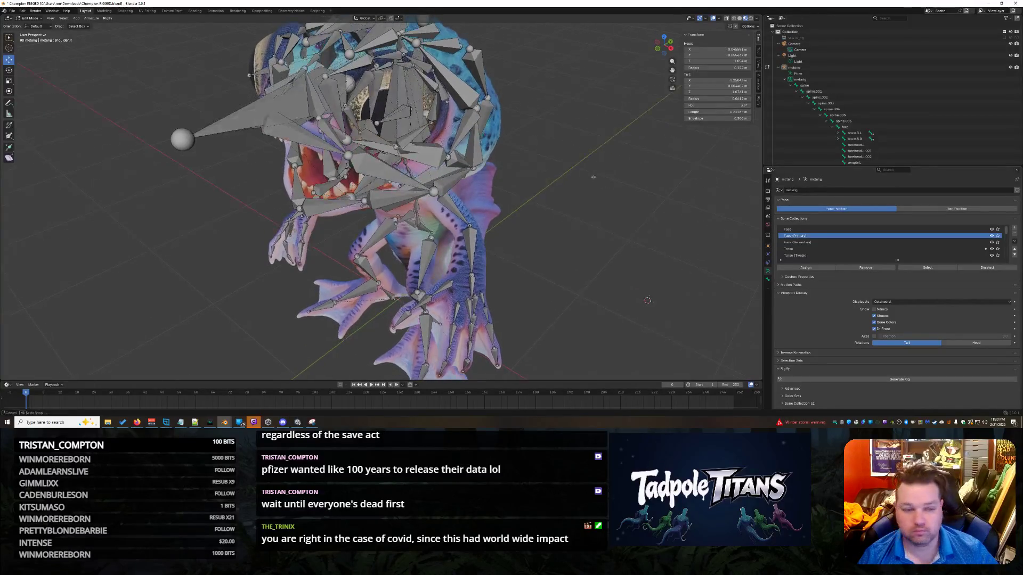
scroll(568, 200, "up", 3)
left_click(416, 169)
key("g")
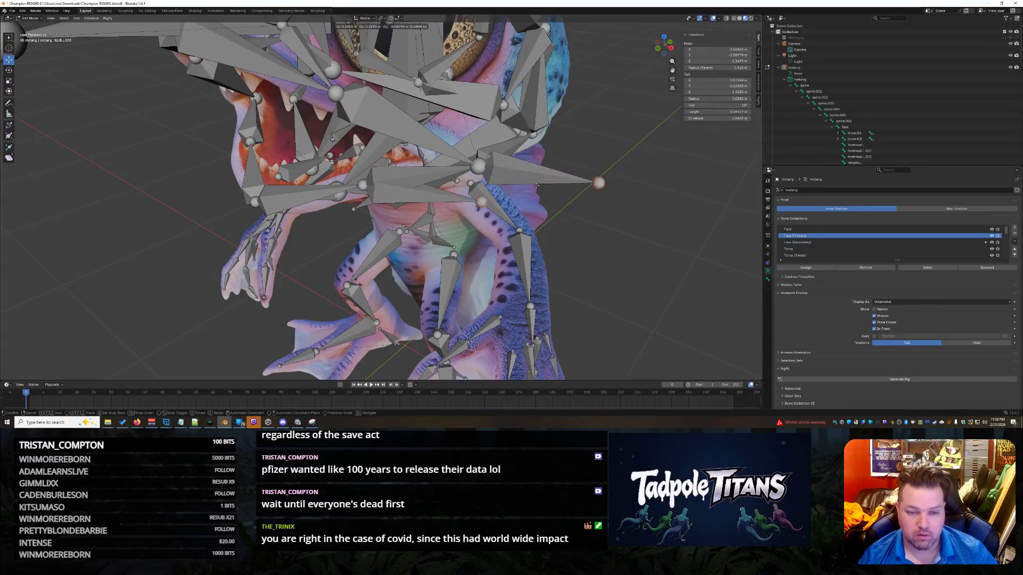
key("Escape")
key("ctrl+z")
left_click(516, 169)
key("g")
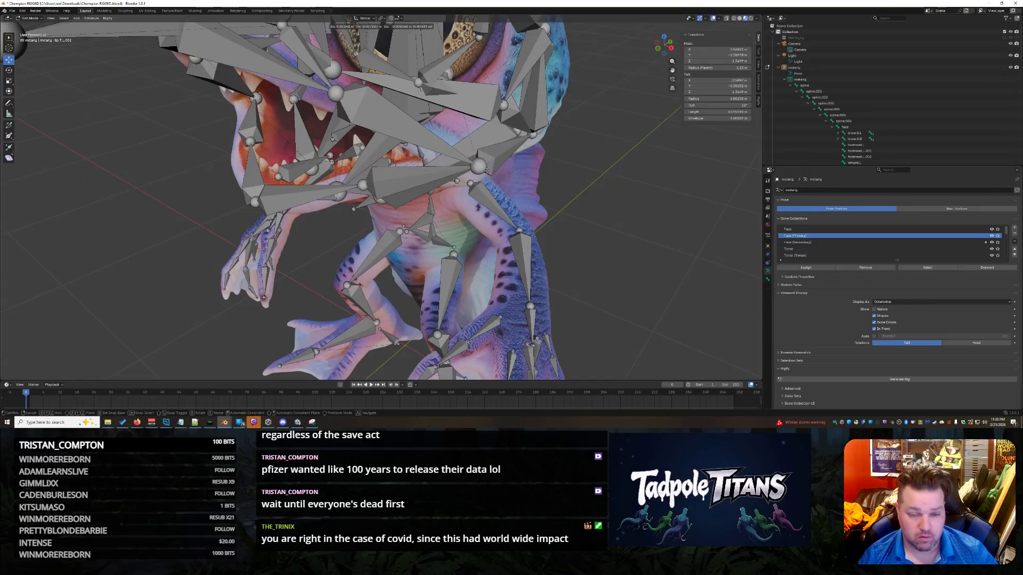
left_click(563, 205)
middle_click_drag(563, 205, 661, 257)
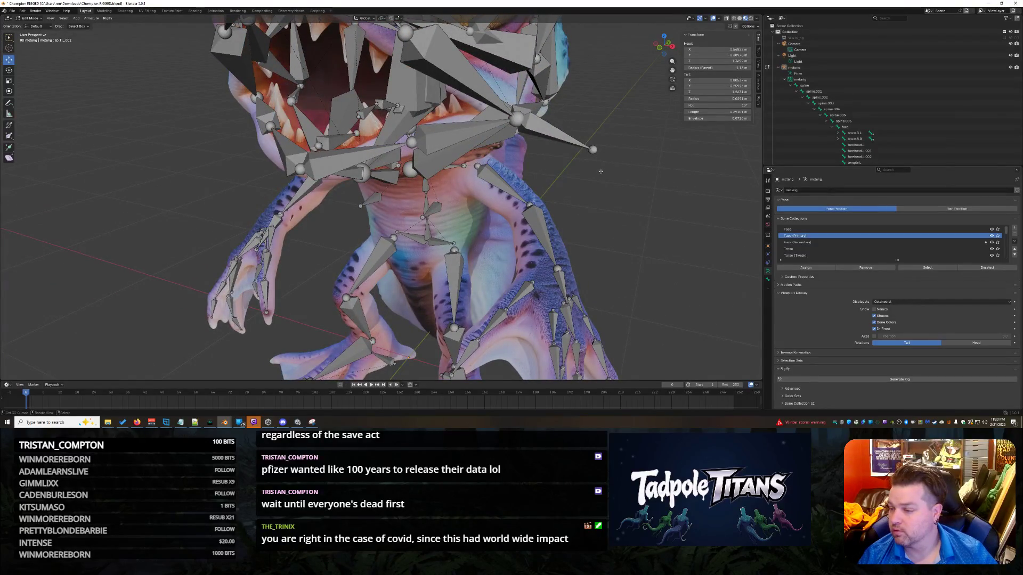
- Rename the mouth-corner lip bone to mouth_corner.L and clear its parent
left_click(557, 133)
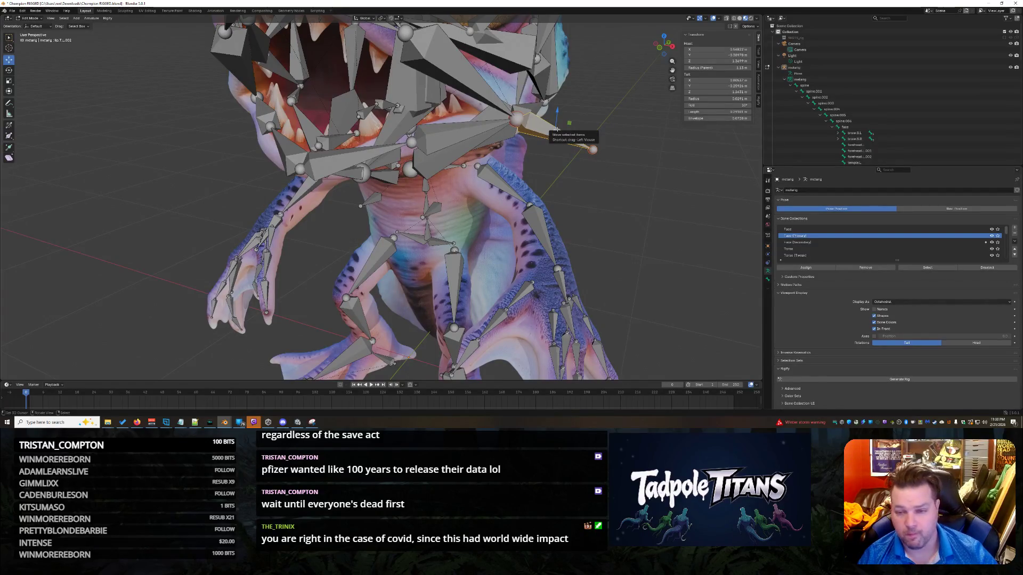
key("F2")
type("mi_corner.L")
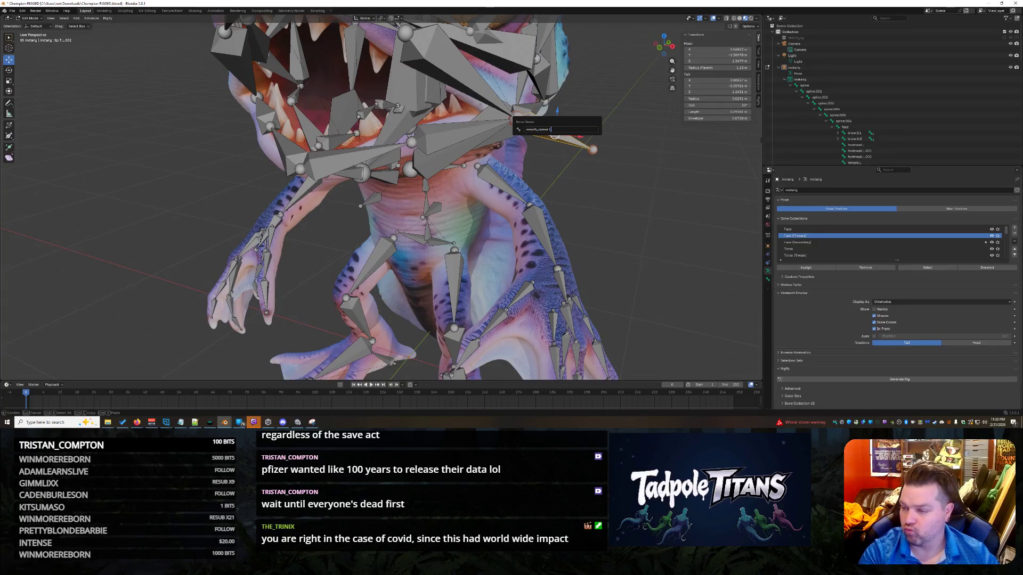
key("Return")
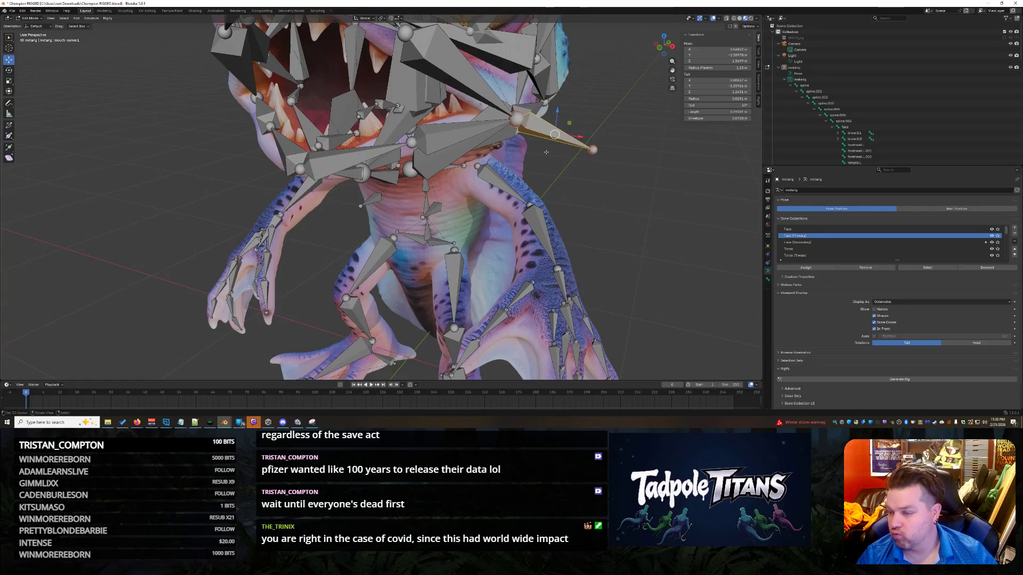
key("alt+p")
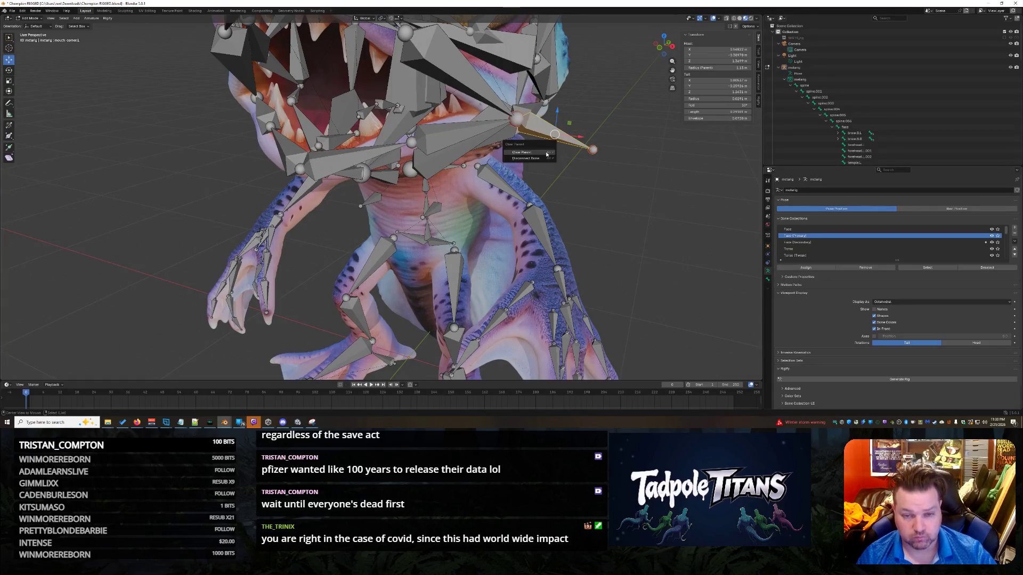
left_click(544, 152)
- Raise the mouth_corner.L tail joint along Z, then reselect the bone to show its properties
left_click(559, 151)
left_click(593, 149)
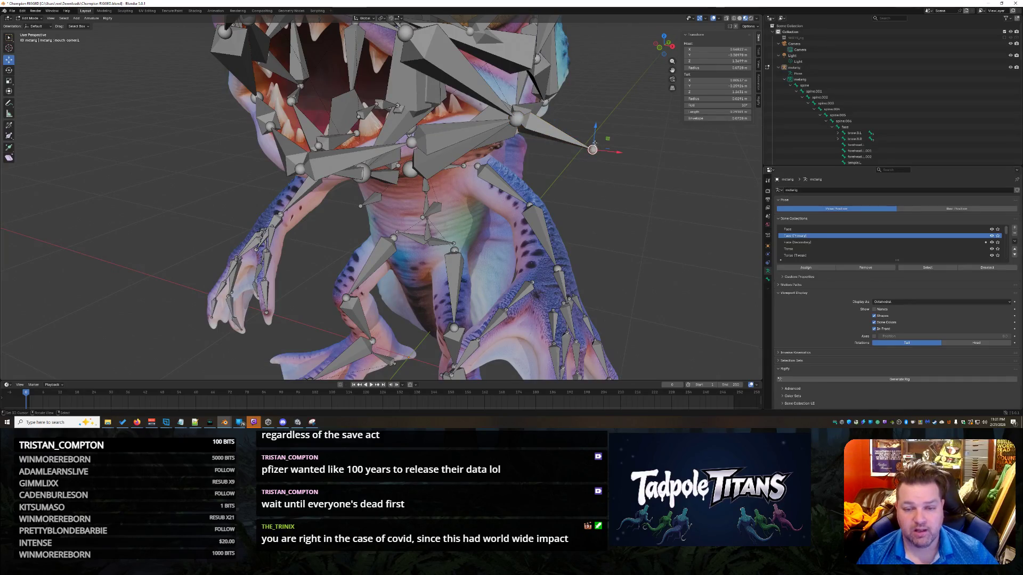
key("g")
key("z")
left_click(581, 116)
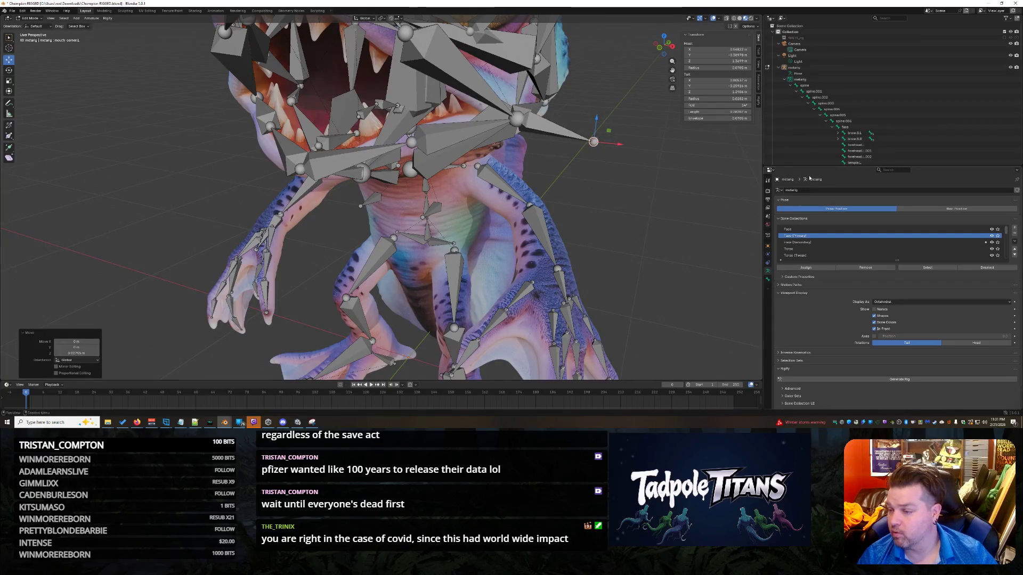
scroll(895, 136, "down", 2)
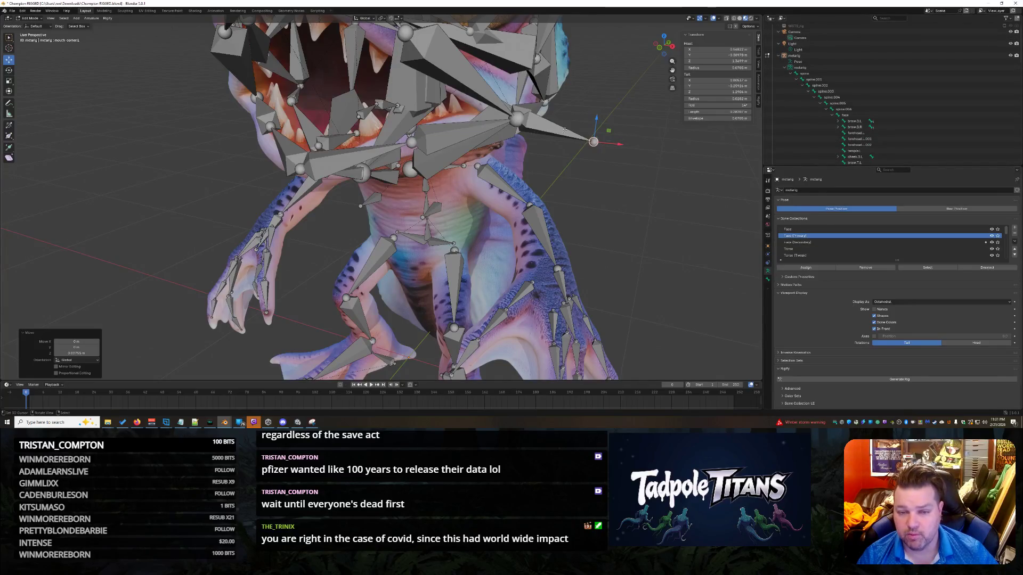
left_click(573, 135)
left_click(767, 279)
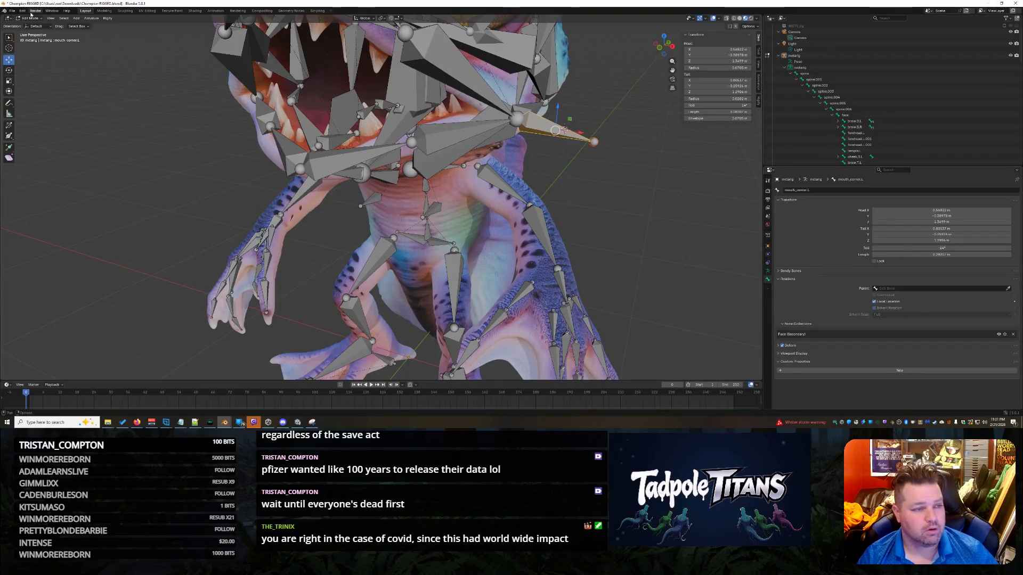
- Switch the armature into Pose Mode and back to Edit Mode
key("ctrl+Tab")
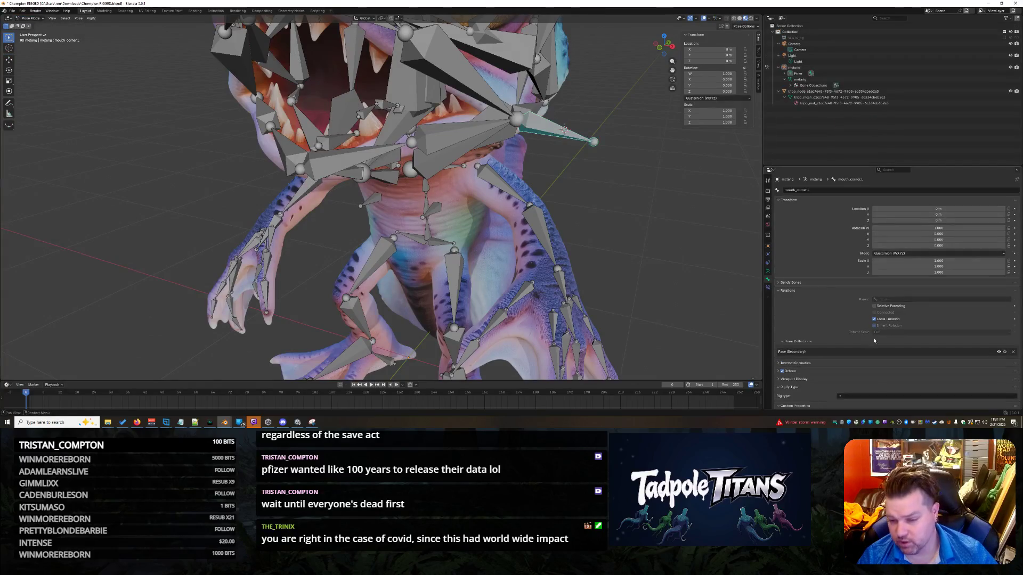
key("Tab")
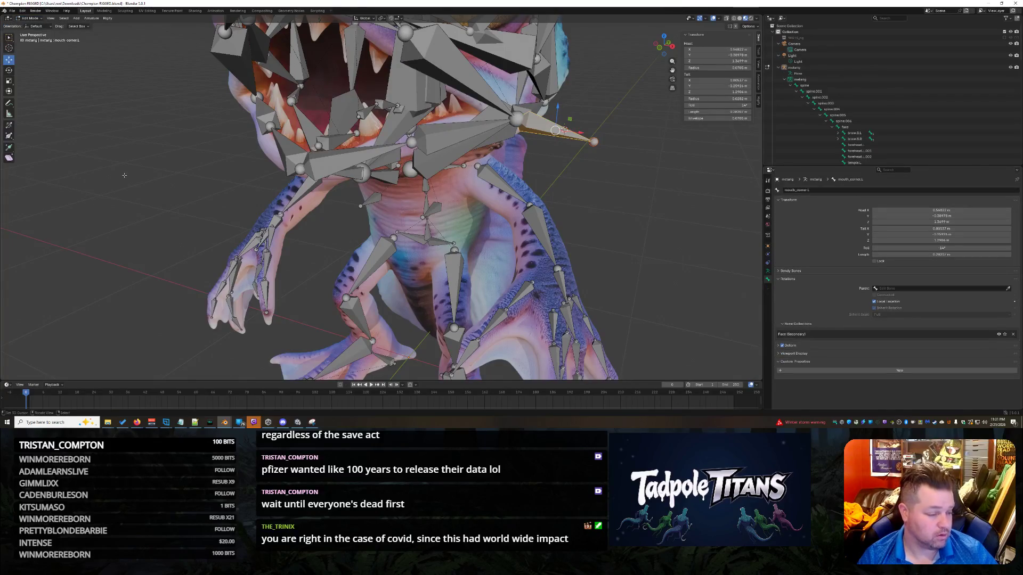
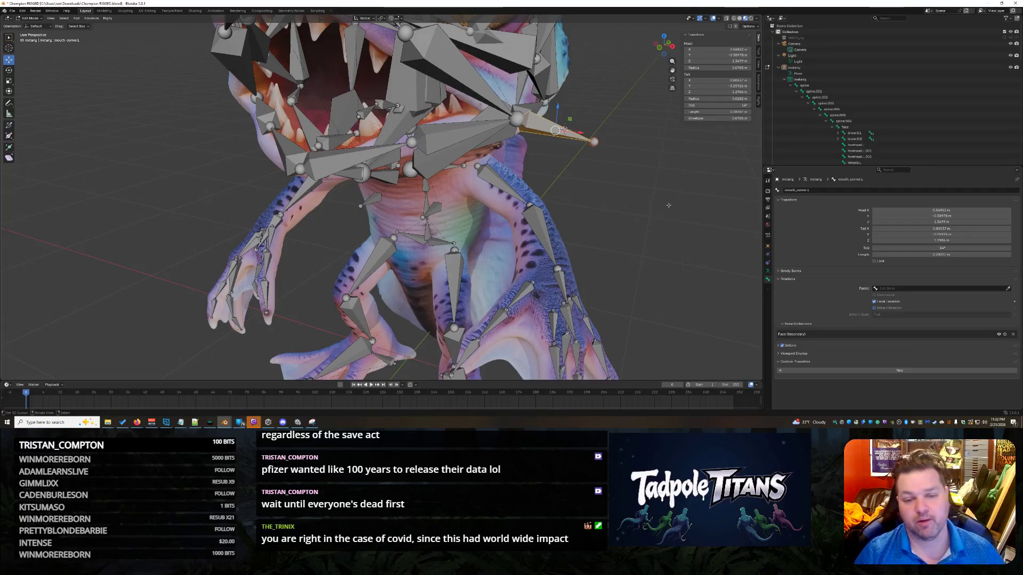
- Deselect the mouth corner bone and orbit around the creature to inspect the rig
left_click(671, 207)
middle_click_drag(664, 212, 689, 229)
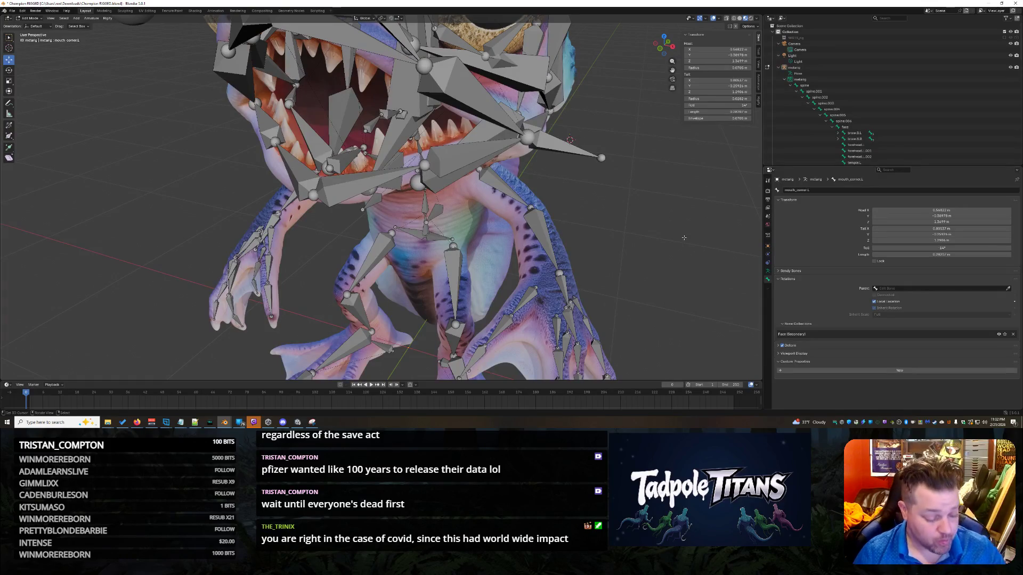
mouse_move(627, 221)
middle_mouse_down()
mouse_move(645, 188)
mouse_move(689, 195)
mouse_move(670, 201)
middle_mouse_up()
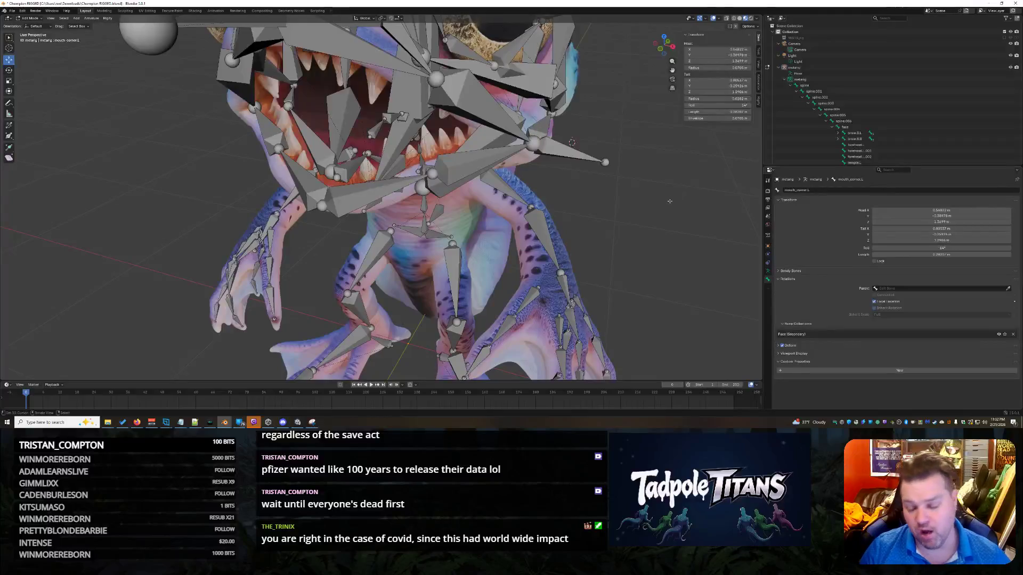
mouse_move(586, 165)
middle_mouse_down()
mouse_move(675, 219)
mouse_move(646, 216)
mouse_move(628, 160)
mouse_move(654, 217)
mouse_move(599, 213)
mouse_move(668, 211)
mouse_move(649, 199)
mouse_move(631, 211)
mouse_move(650, 212)
middle_mouse_up()
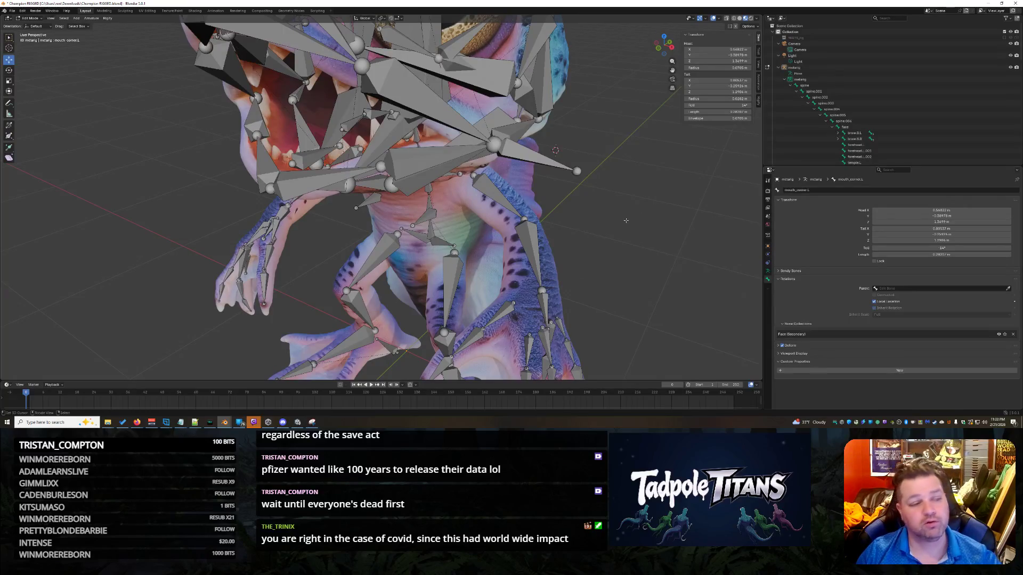
scroll(620, 223, "down", 2)
scroll(618, 226, "up", 3)
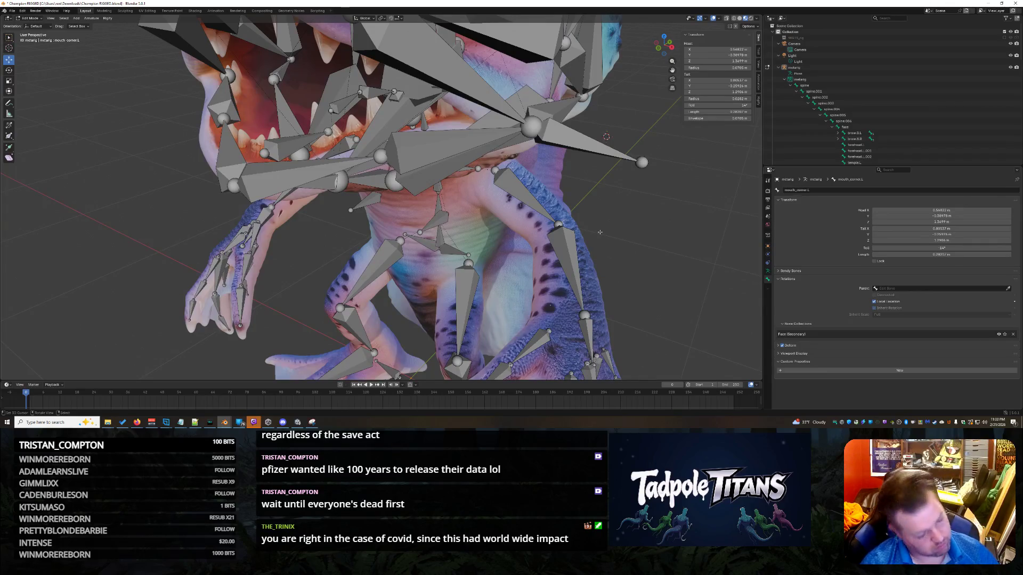
mouse_move(659, 226)
middle_mouse_down()
mouse_move(592, 230)
mouse_move(701, 216)
mouse_move(654, 225)
mouse_move(642, 210)
middle_mouse_up()
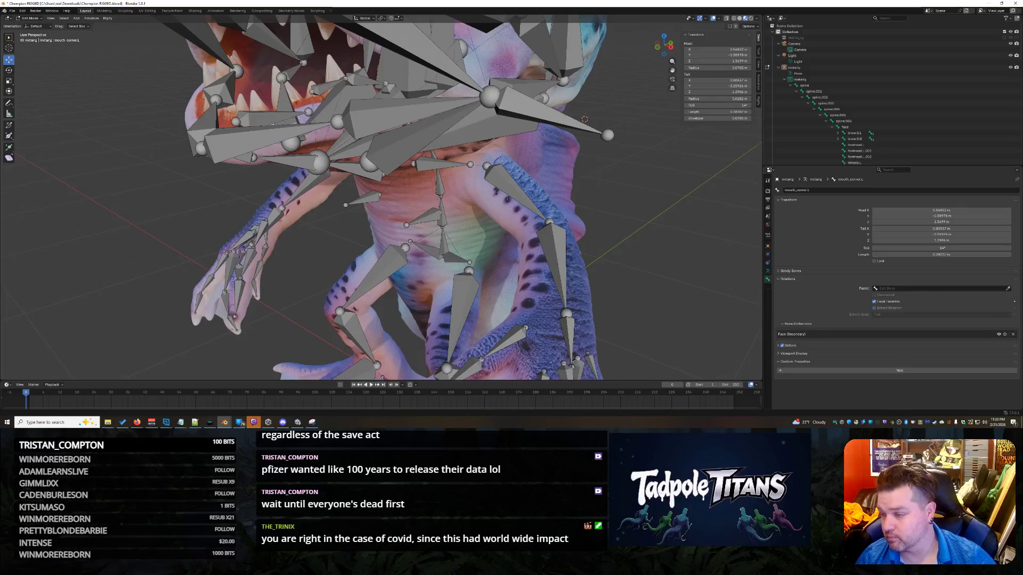
middle_click_drag(551, 142, 581, 177)
- Select jaw.L.001, step down to its child chin.L and back up to the jaw bone
left_click(448, 80)
key("bracketright")
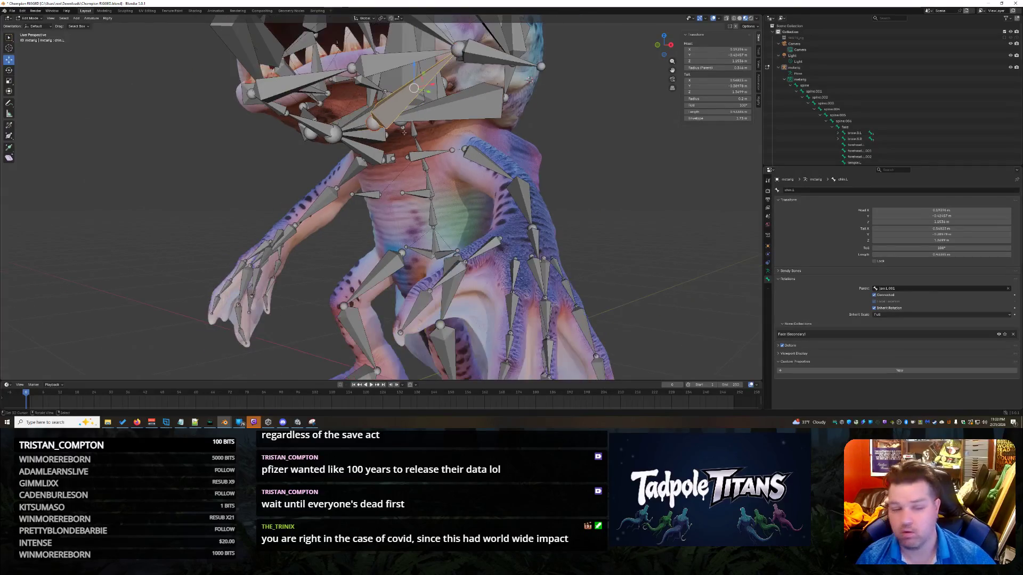
middle_click_drag(627, 187, 530, 80)
key("bracketleft")
key("bracketleft")
middle_click_drag(455, 162, 500, 178)
middle_click_drag(480, 139, 549, 192)
- Select mouth_corner.L, then add jaw_master as the active bone
left_click(482, 85)
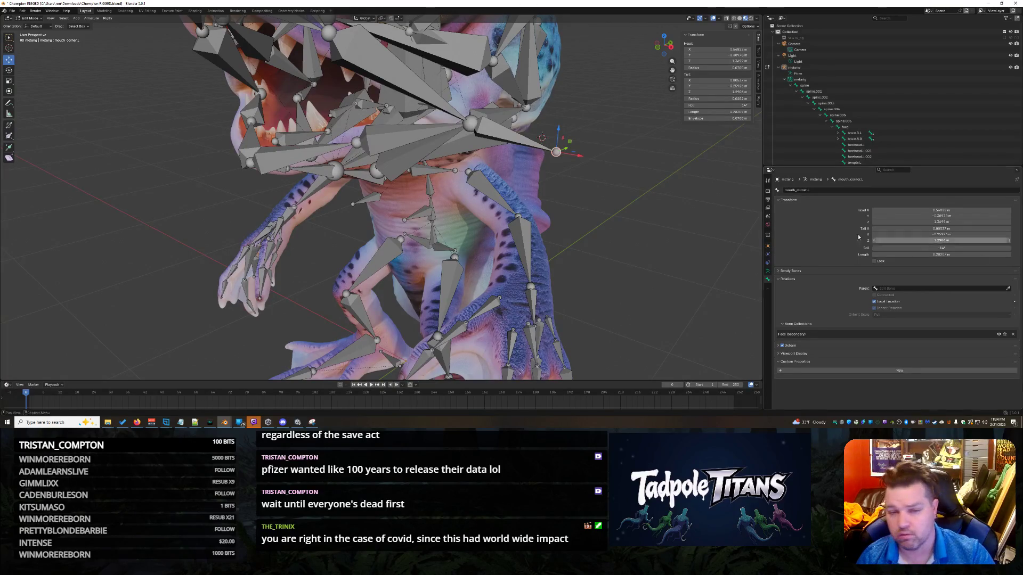
scroll(652, 223, "up", 5)
middle_click_drag(652, 223, 416, 184)
left_click(302, 96)
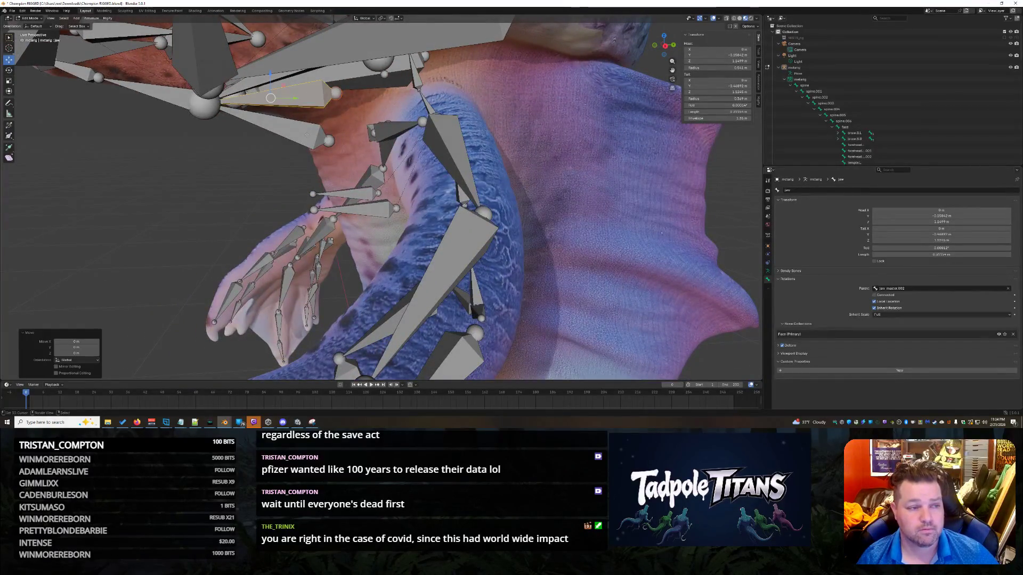
mouse_move(303, 95)
middle_mouse_down()
mouse_move(318, 219)
mouse_move(537, 233)
middle_mouse_up()
left_click(503, 130)
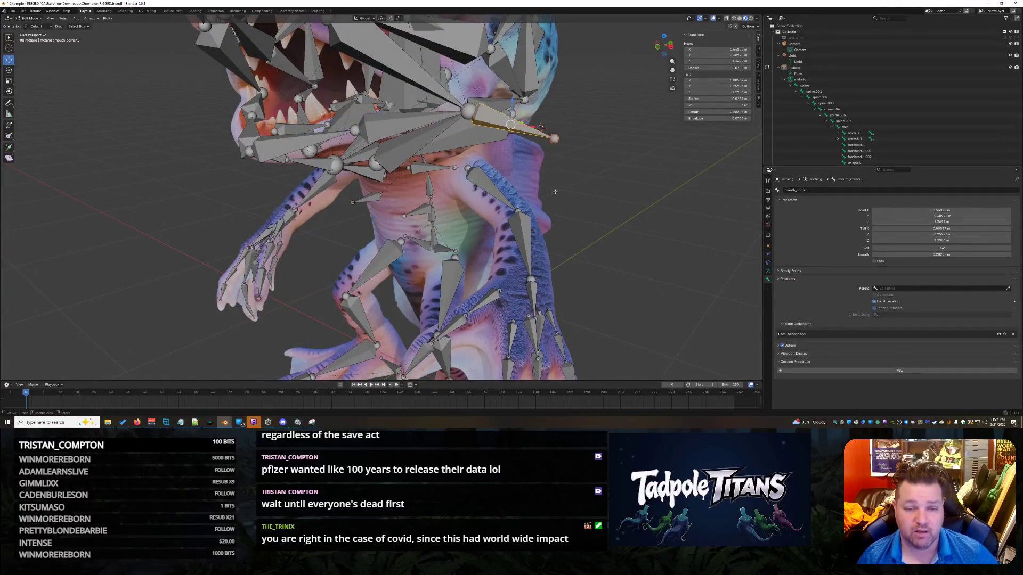
left_click(416, 184)
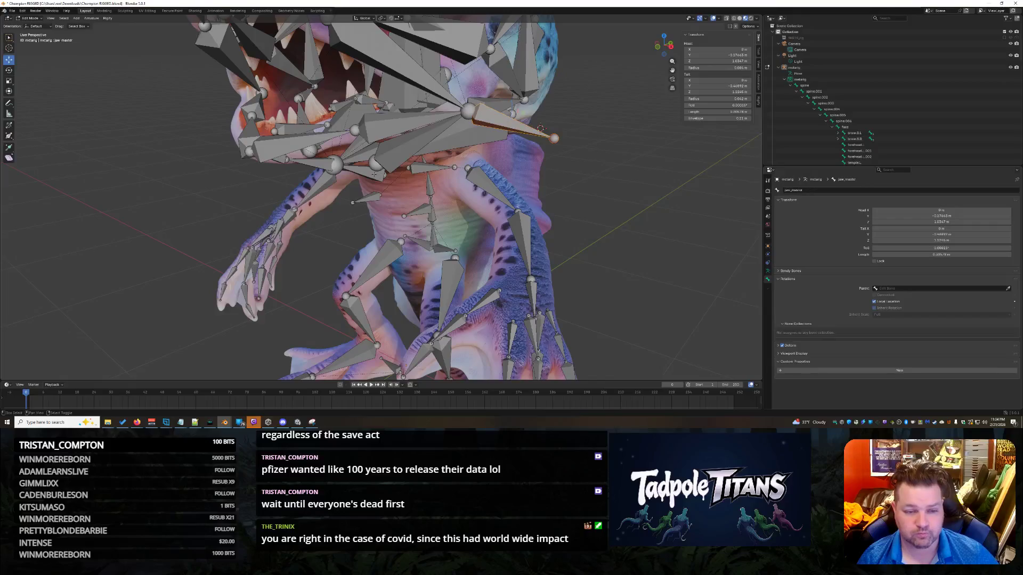
left_click(515, 133)
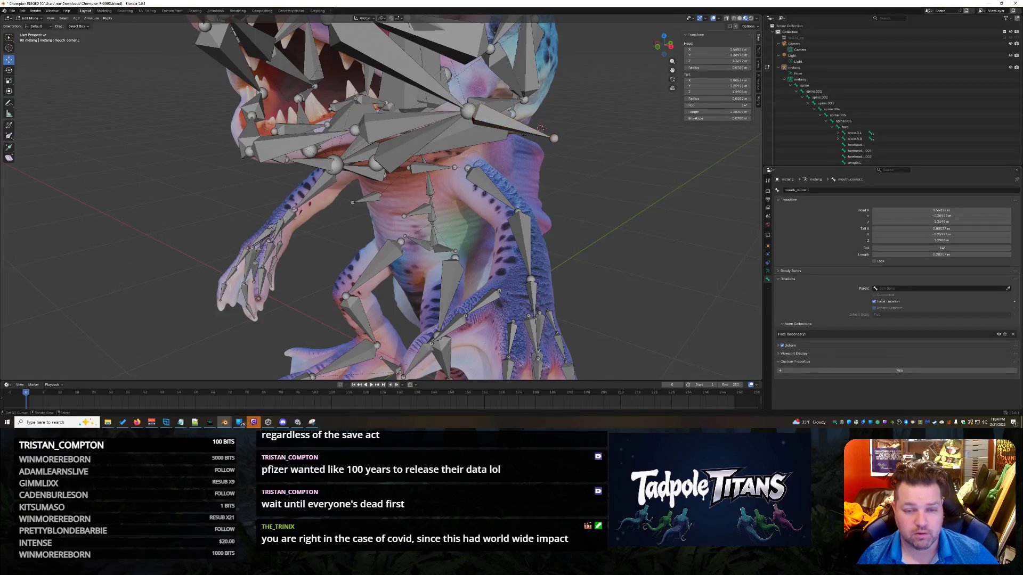
left_click(368, 174)
middle_click_drag(368, 174, 646, 203)
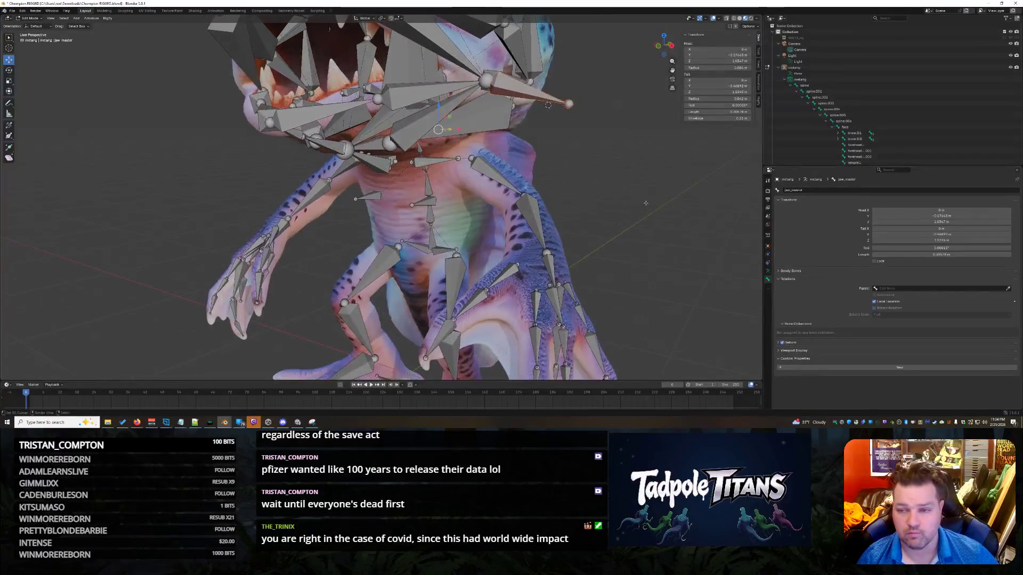
scroll(934, 111, "down", 15)
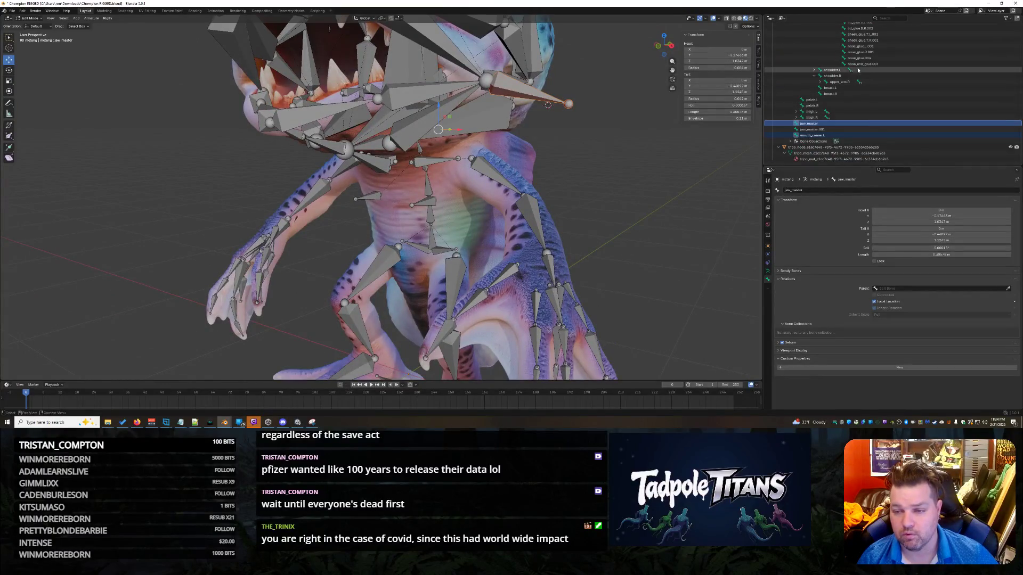
- Parent mouth_corner.L to jaw_master with Keep Offset, then reselect it to check the parent
key("ctrl+p")
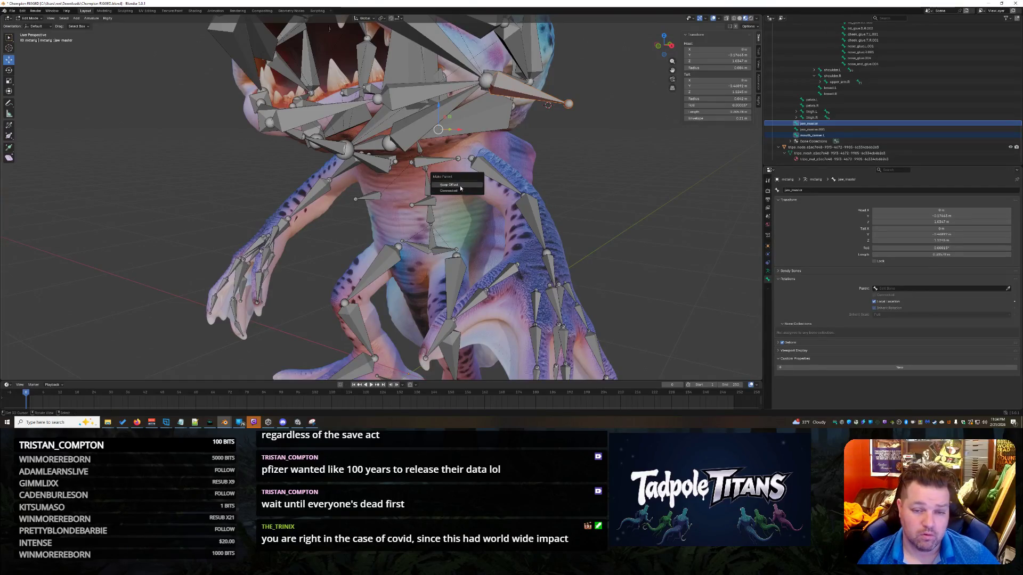
left_click(450, 185)
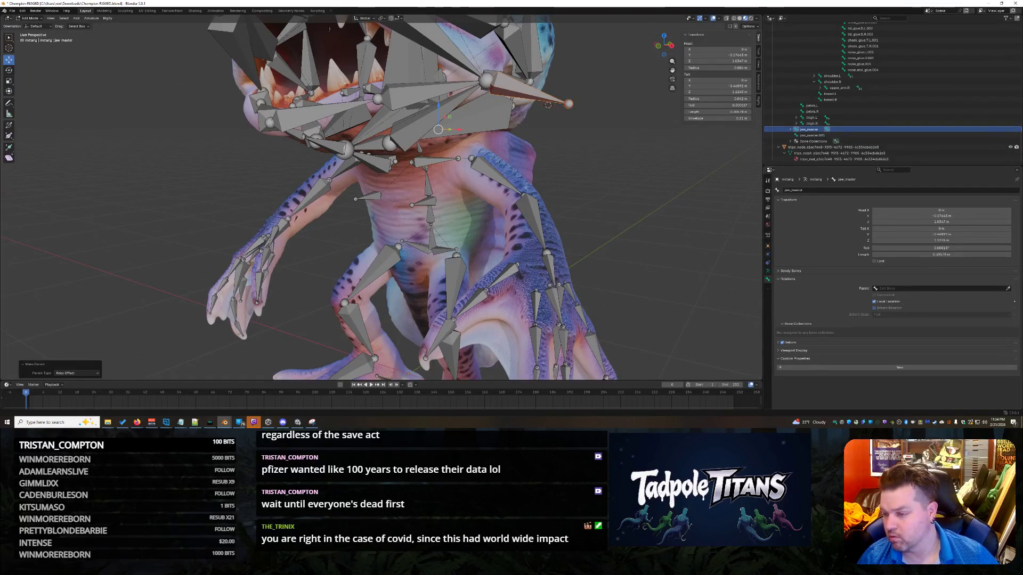
mouse_move(685, 213)
middle_mouse_down()
mouse_move(694, 216)
mouse_move(673, 253)
mouse_move(644, 178)
middle_mouse_up()
left_click(641, 174)
left_click(576, 144)
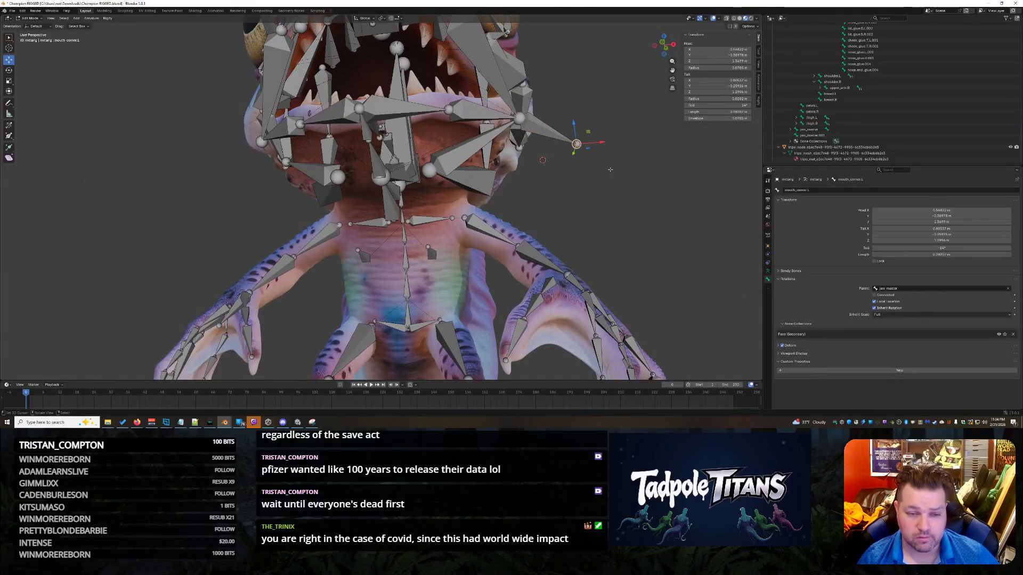
mouse_move(576, 144)
middle_mouse_down()
mouse_move(607, 189)
mouse_move(393, 198)
middle_mouse_up()
- Screenshot the jaw bone's coordinates, then reselect mouth_corner.L and edit its Tail X field
left_click(374, 201)
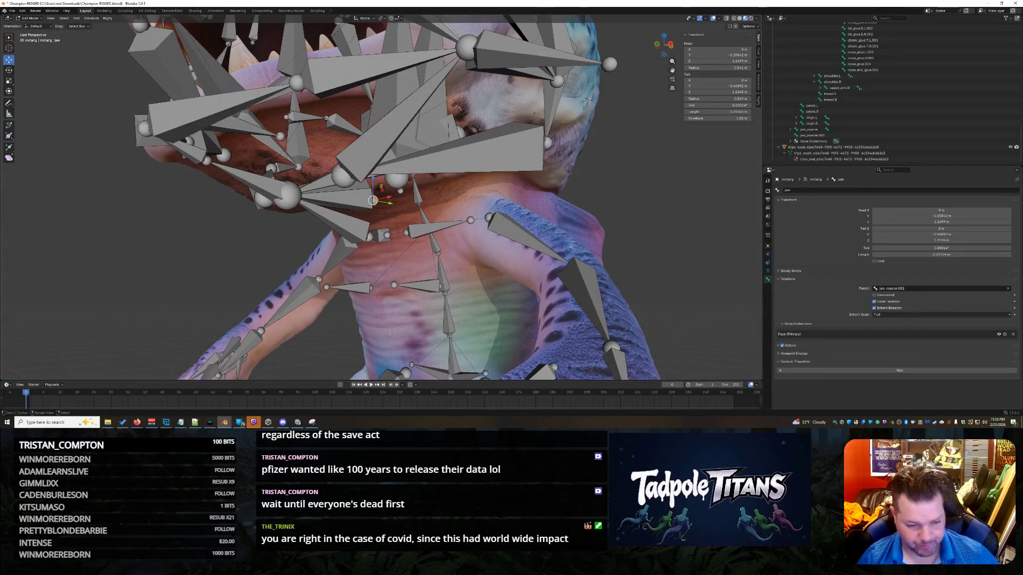
key("super+shift+s")
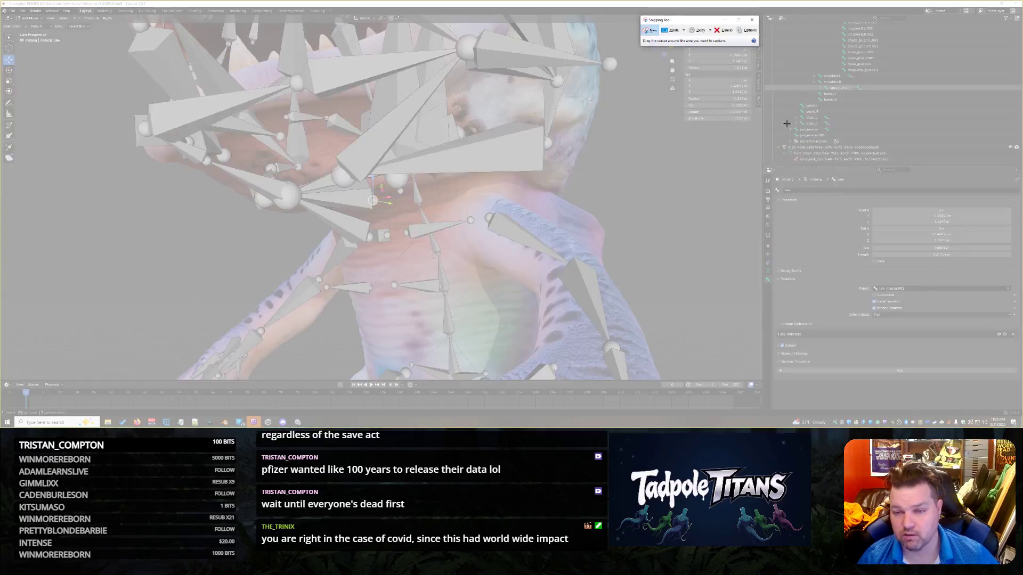
left_click_drag(754, 124, 680, 30)
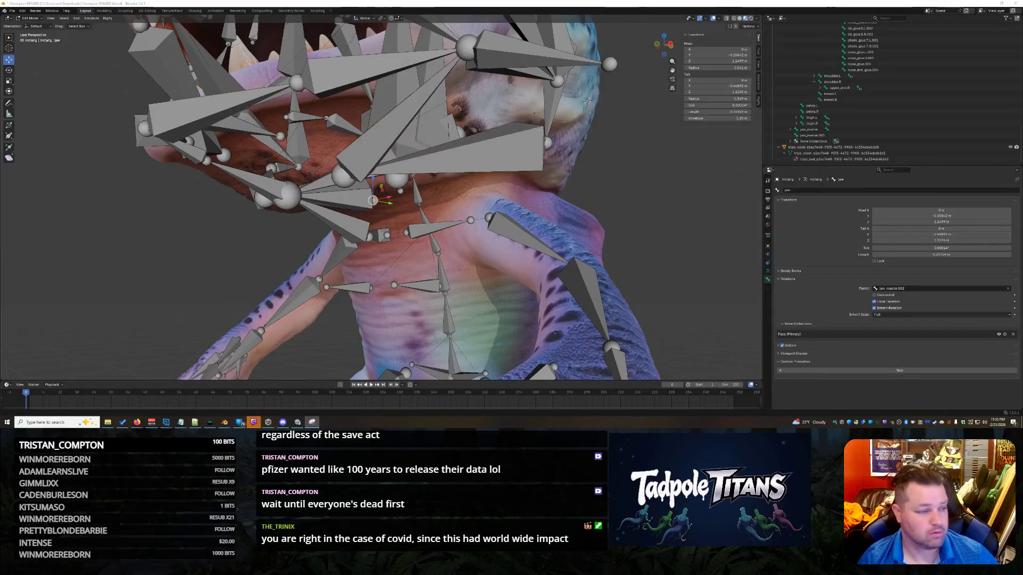
mouse_move(586, 100)
middle_mouse_down()
mouse_move(533, 214)
mouse_move(705, 224)
middle_mouse_up()
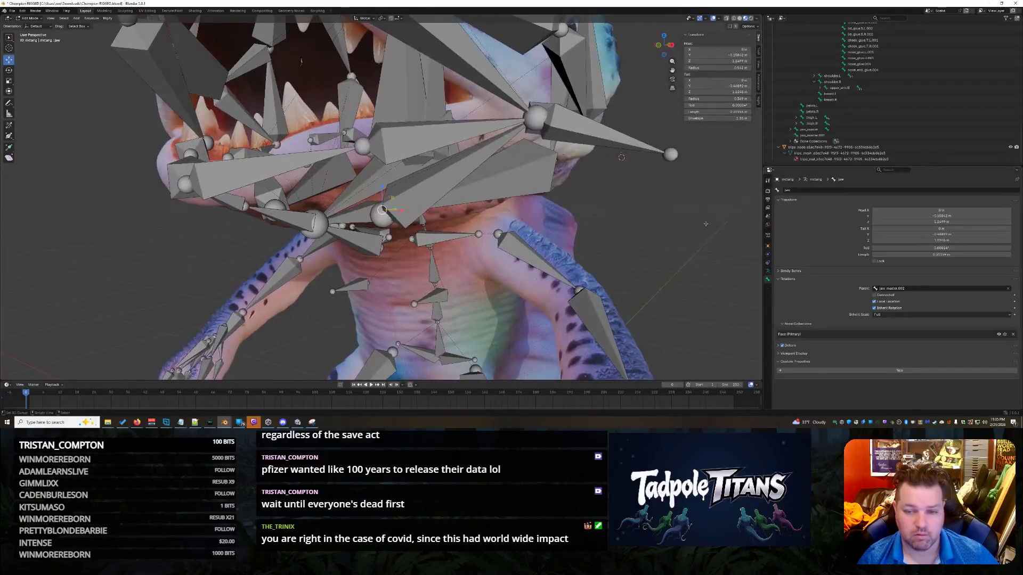
left_click(670, 155)
left_click(713, 80)
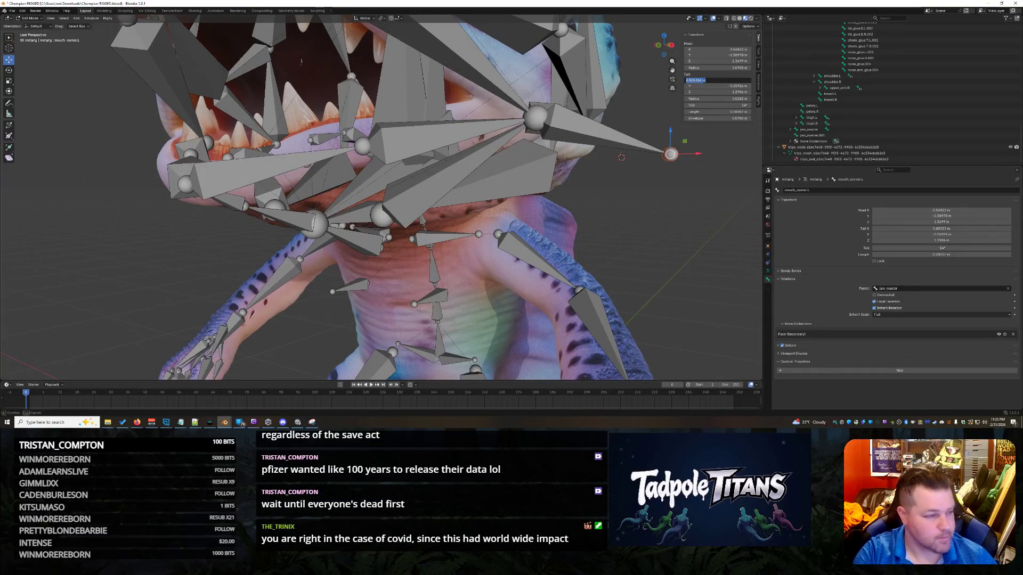
- Enter -0.46892 as mouth_corner.L's Tail Y and orbit around the head to check it
key("Tab")
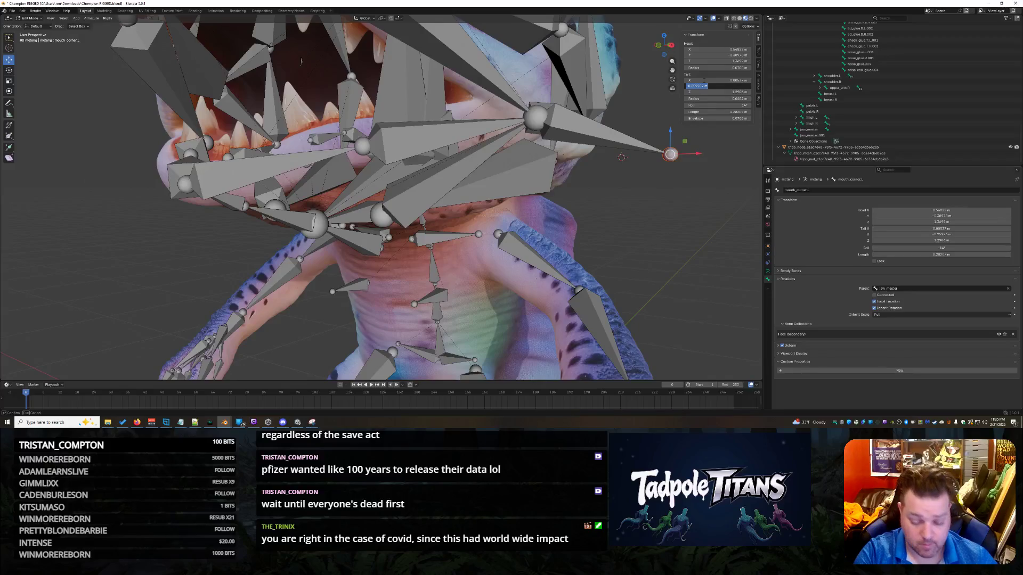
key("BackSpace")
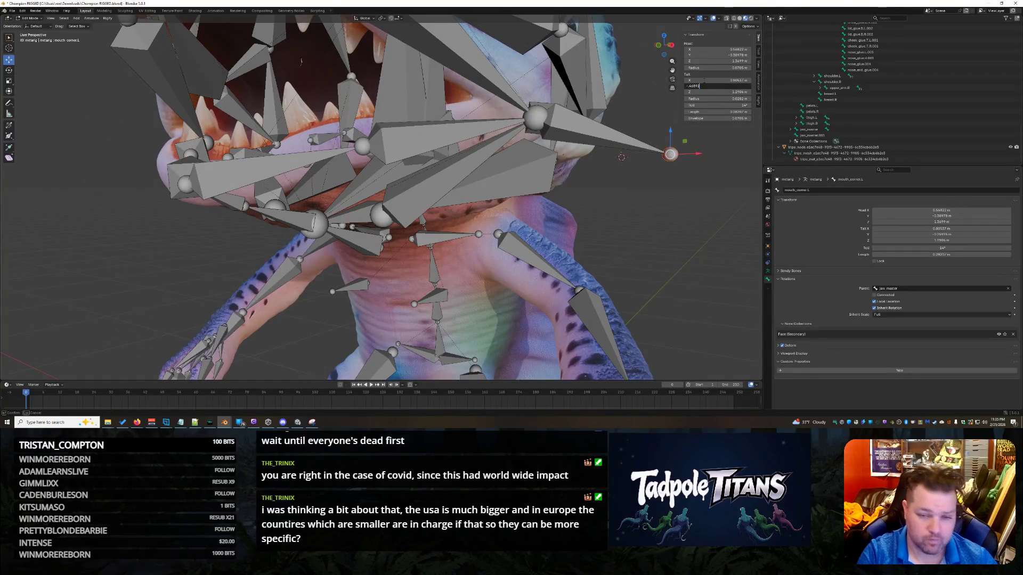
key("Return")
middle_click_drag(666, 176, 653, 203)
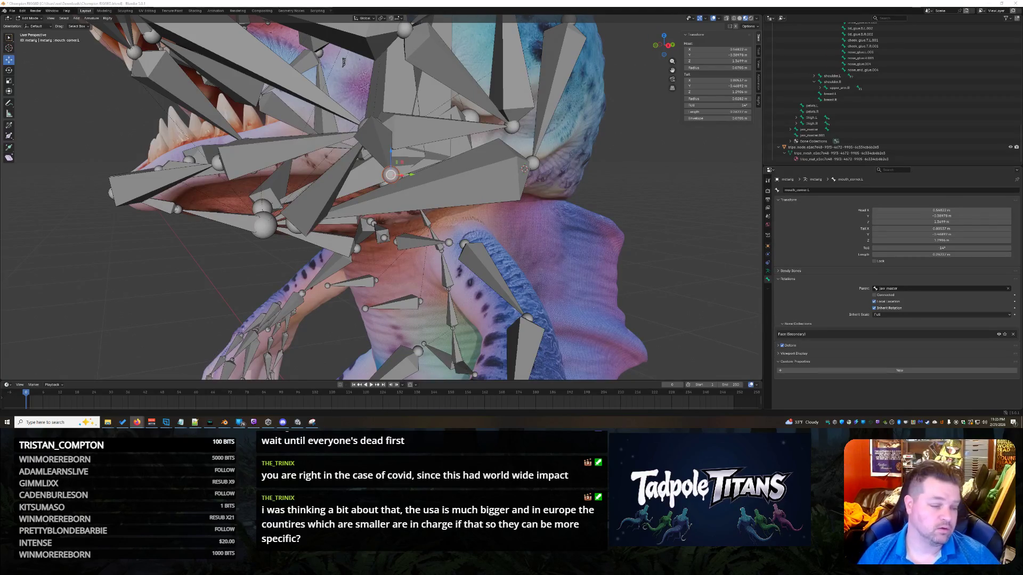
middle_click_drag(344, 62, 609, 243)
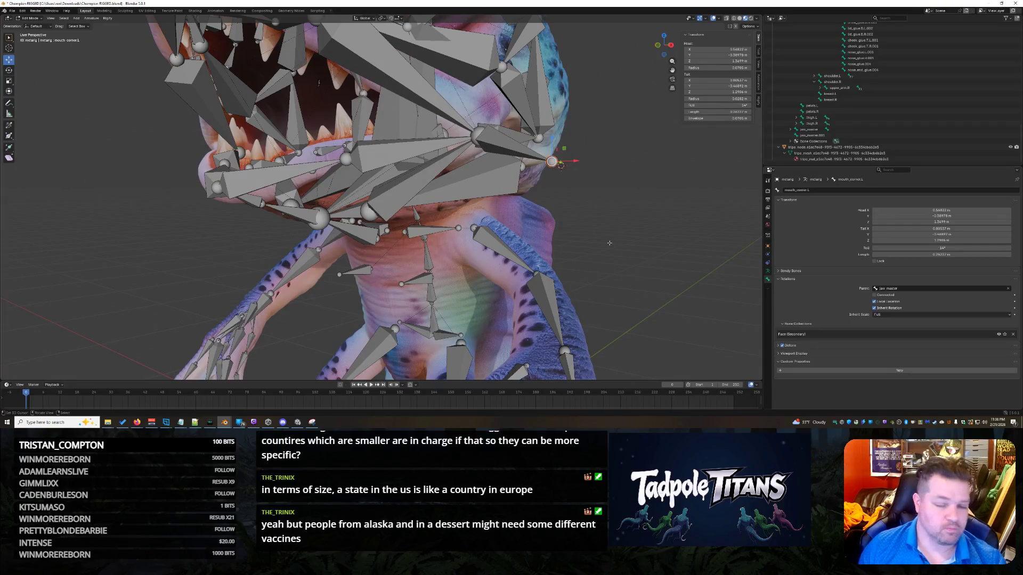
mouse_move(644, 235)
middle_mouse_down()
mouse_move(661, 243)
mouse_move(695, 219)
middle_mouse_up()
- Enter Tail X 0, Tail Y -0.15842 and Tail Z 1.1499 for mouth_corner.L
left_click(714, 78)
type("0")
key("Return")
middle_click_drag(672, 202, 650, 213)
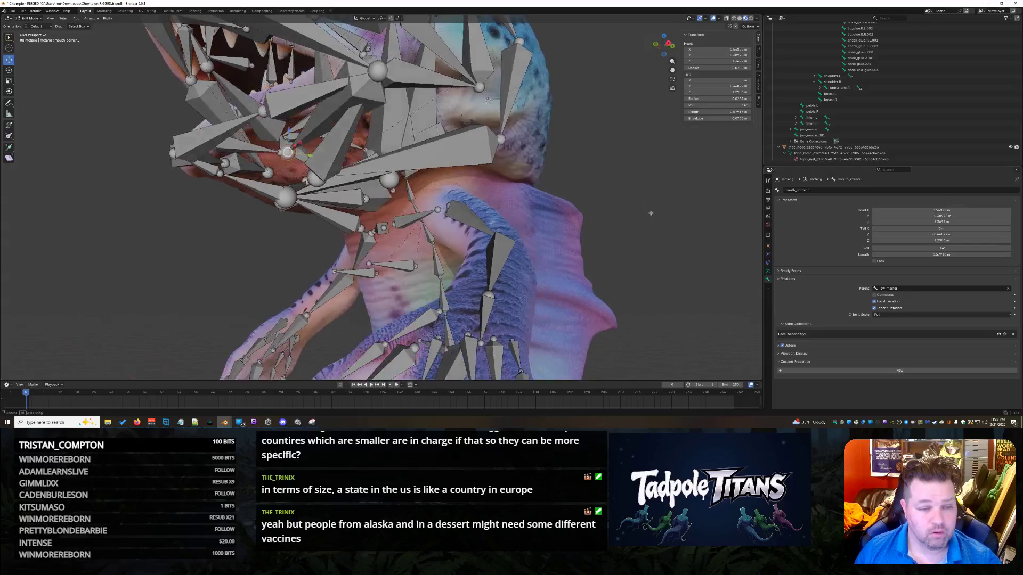
left_click(719, 86)
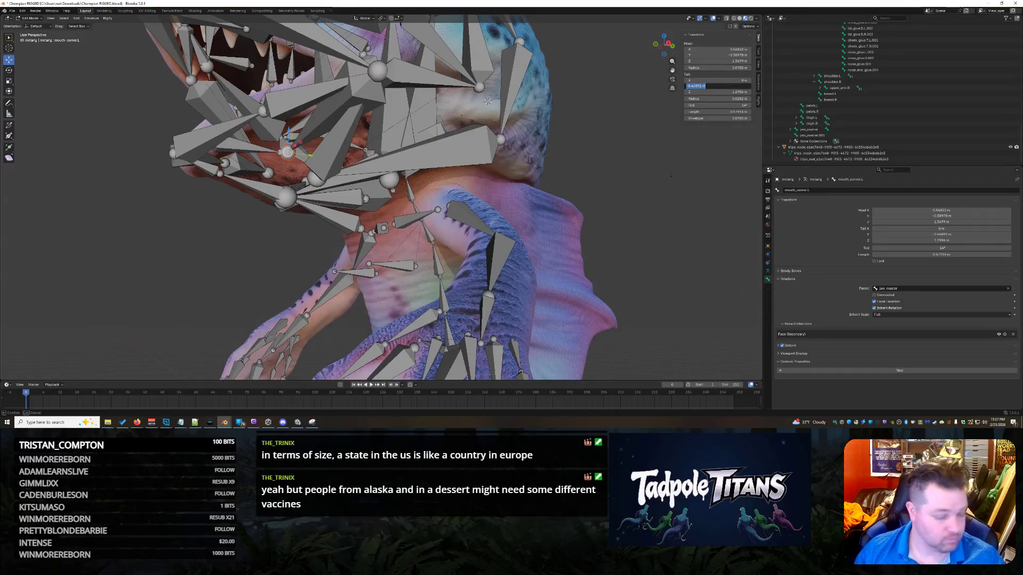
type("-.15842")
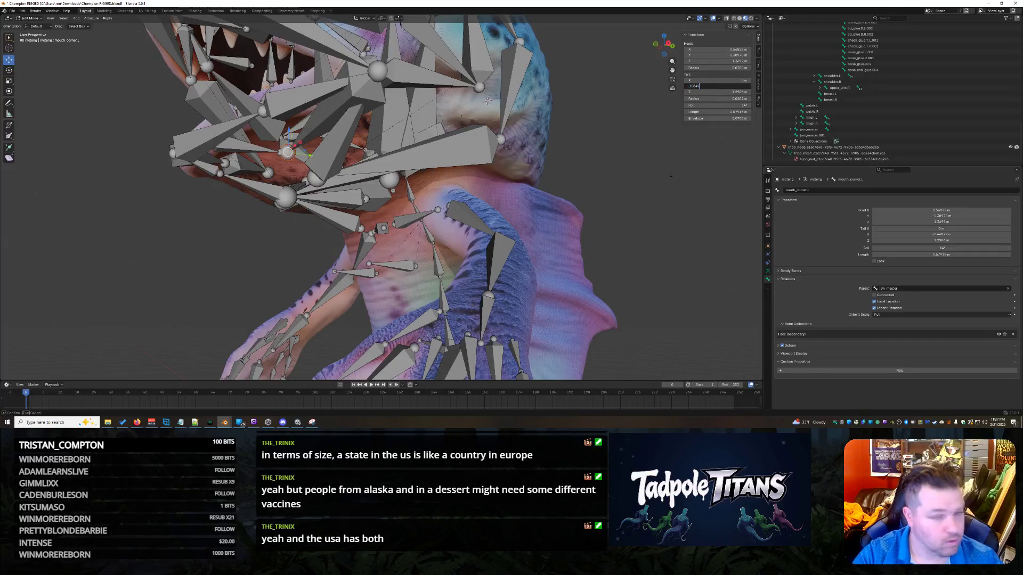
key("Return")
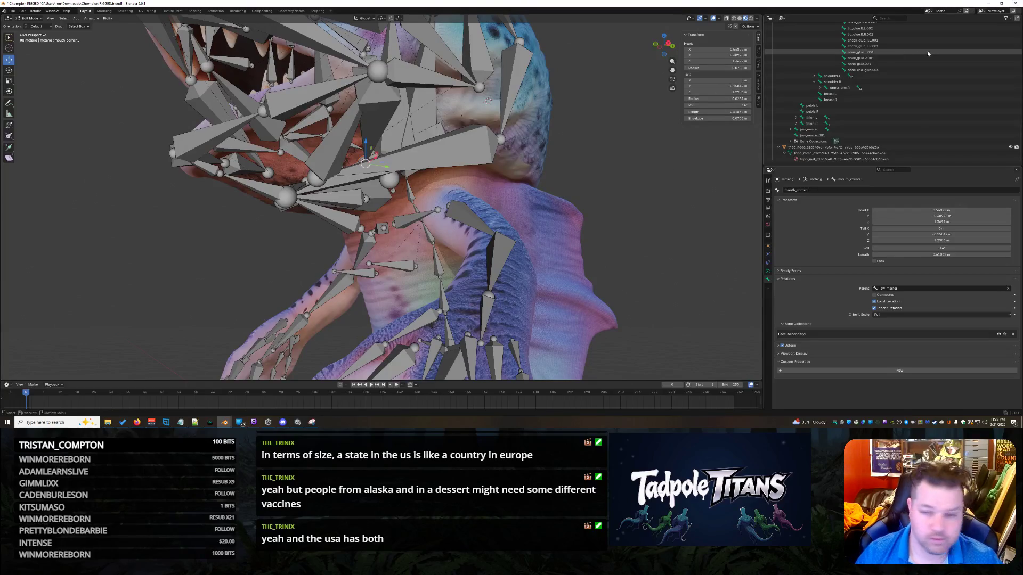
left_click(734, 92)
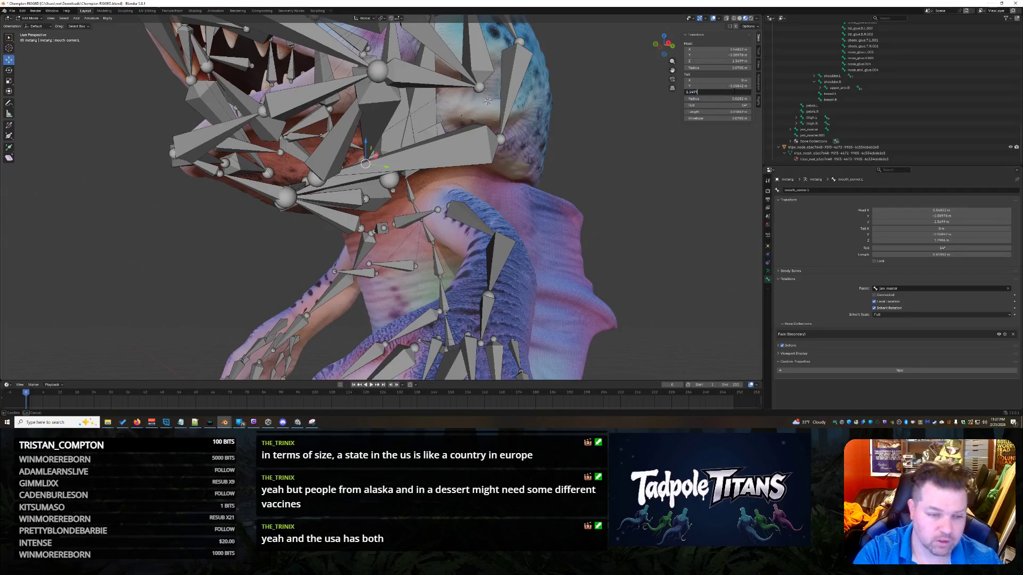
key("Return")
mouse_move(533, 218)
middle_mouse_down()
mouse_move(673, 226)
mouse_move(582, 224)
mouse_move(487, 196)
middle_mouse_up()
left_click(435, 157)
middle_click_drag(522, 245, 615, 263)
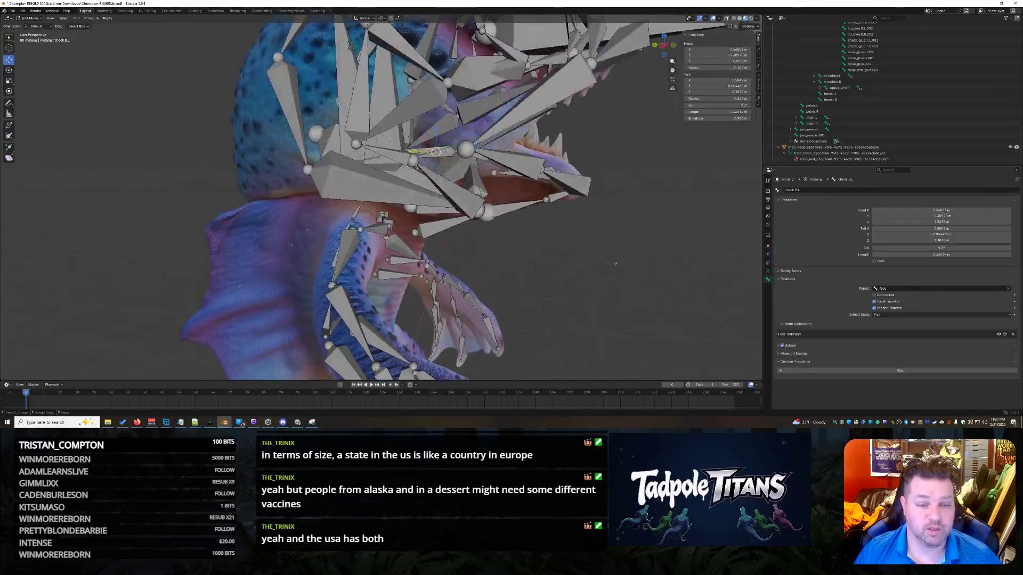
middle_click_drag(474, 174, 575, 254)
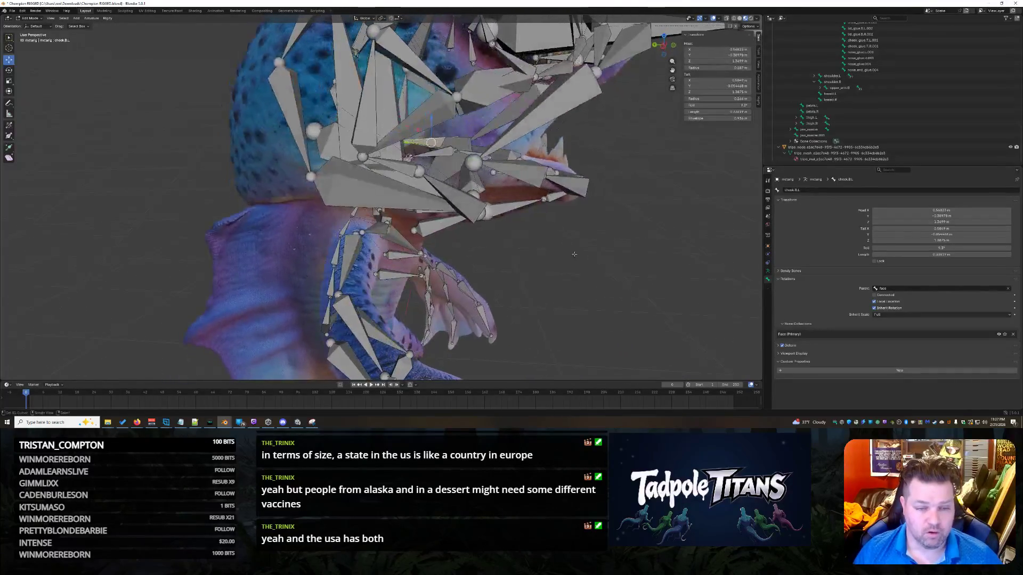
left_click(407, 160)
mouse_move(407, 160)
middle_mouse_down()
mouse_move(503, 258)
mouse_move(444, 202)
middle_mouse_up()
left_click(445, 203)
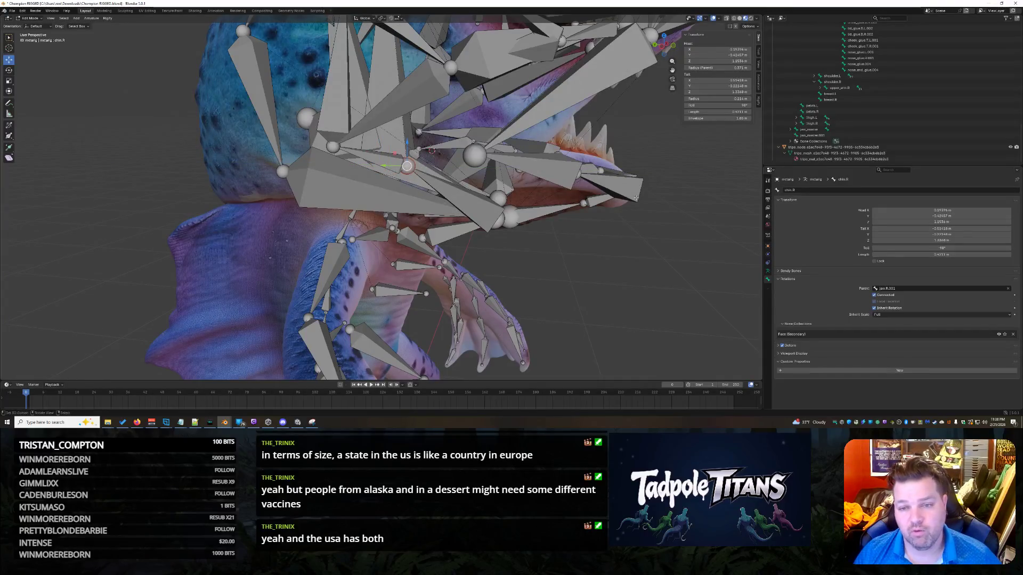
left_click(525, 162)
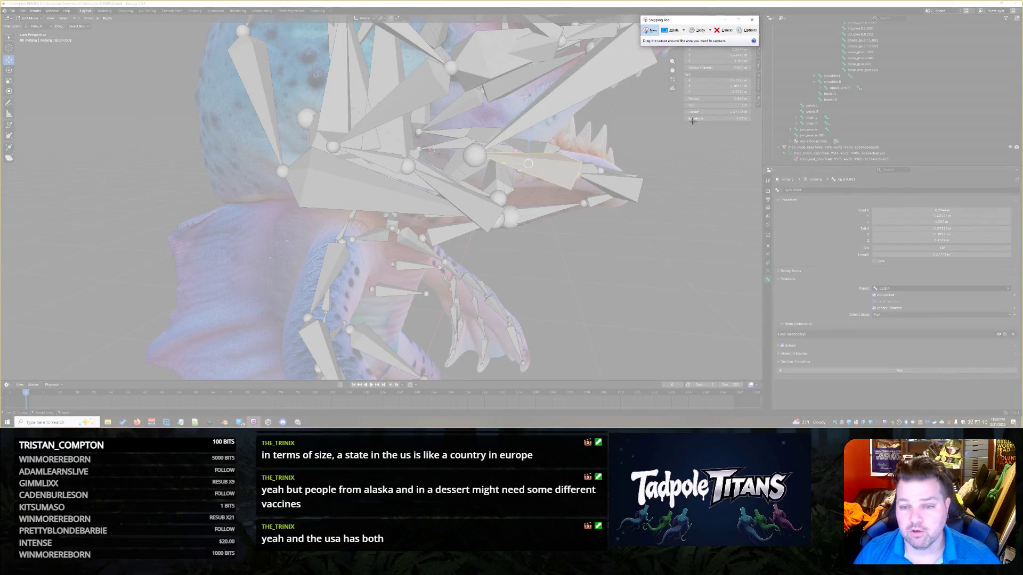
mouse_move(679, 122)
left_mouse_down()
mouse_move(741, 30)
mouse_move(756, 28)
left_mouse_up()
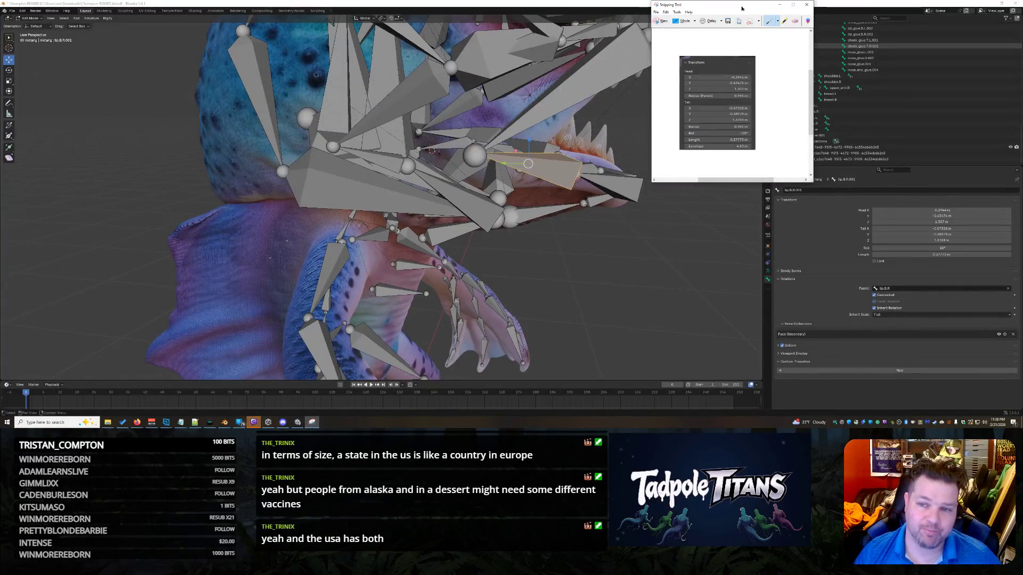
left_click(779, 4)
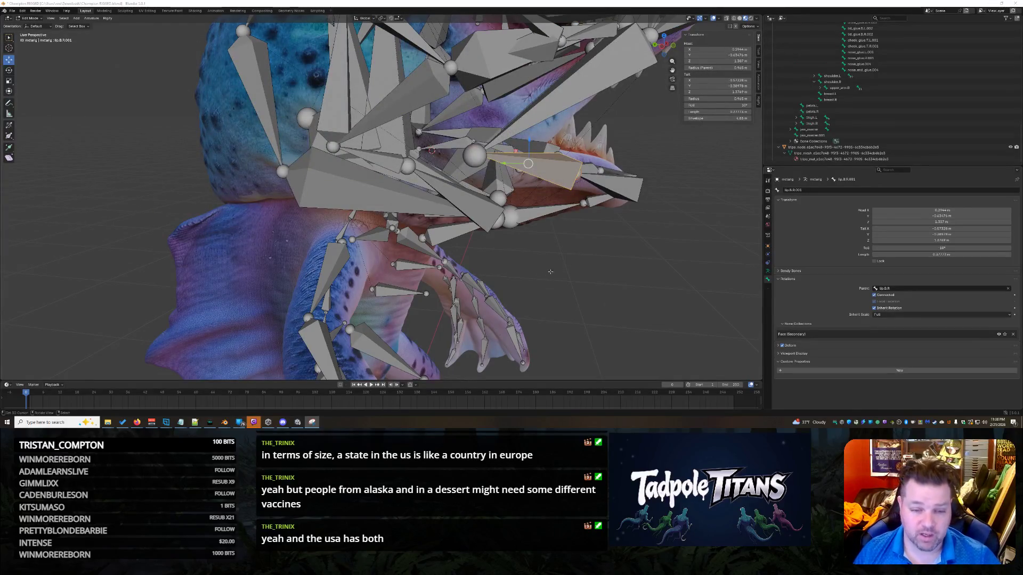
middle_click_drag(580, 274, 602, 281)
left_click(405, 171)
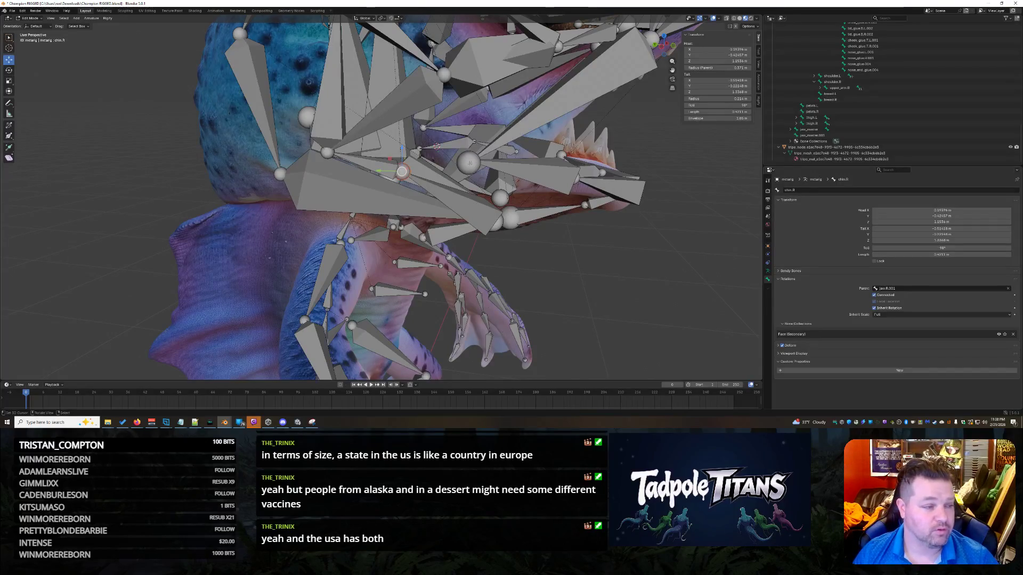
left_click(469, 163)
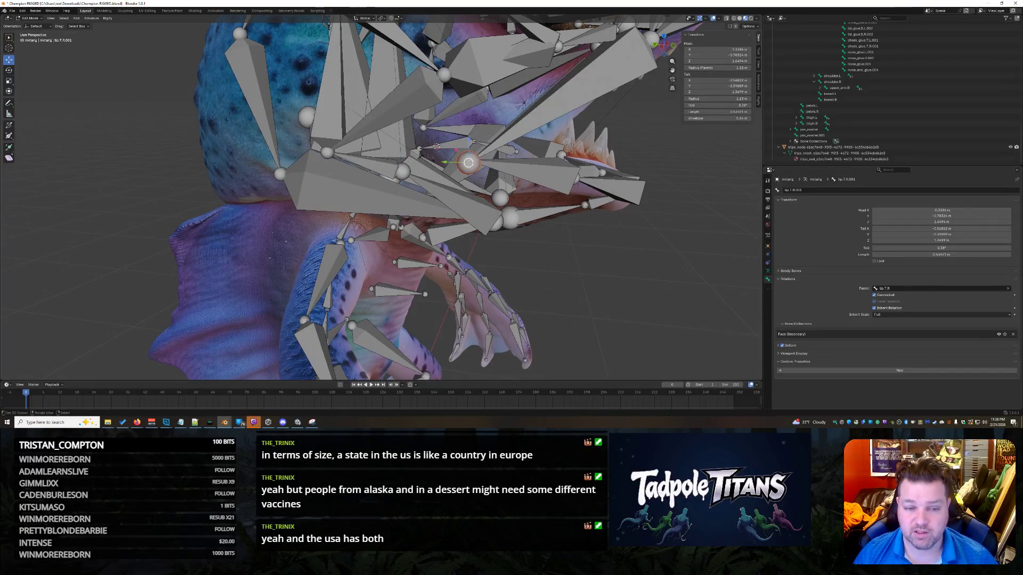
left_click(467, 161)
left_click(570, 240)
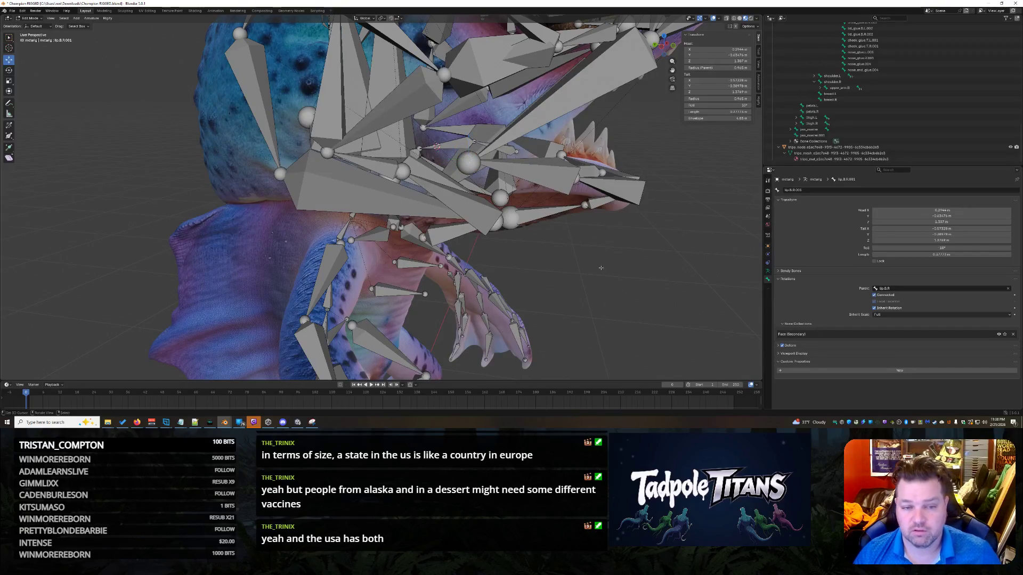
left_click(496, 153)
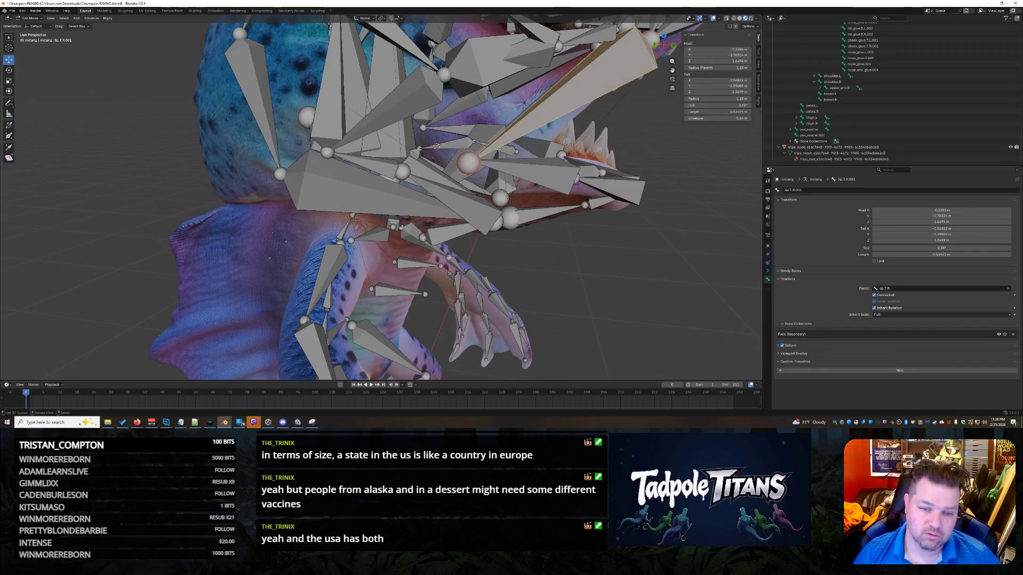
left_click(539, 169)
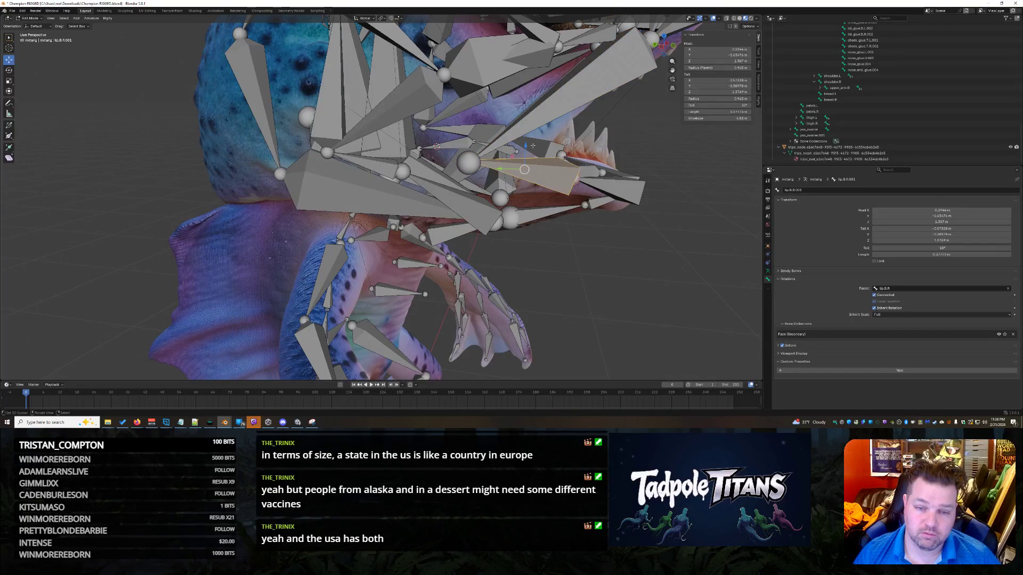
mouse_move(539, 169)
middle_mouse_down()
mouse_move(478, 185)
mouse_move(631, 267)
middle_mouse_up()
left_click(477, 186)
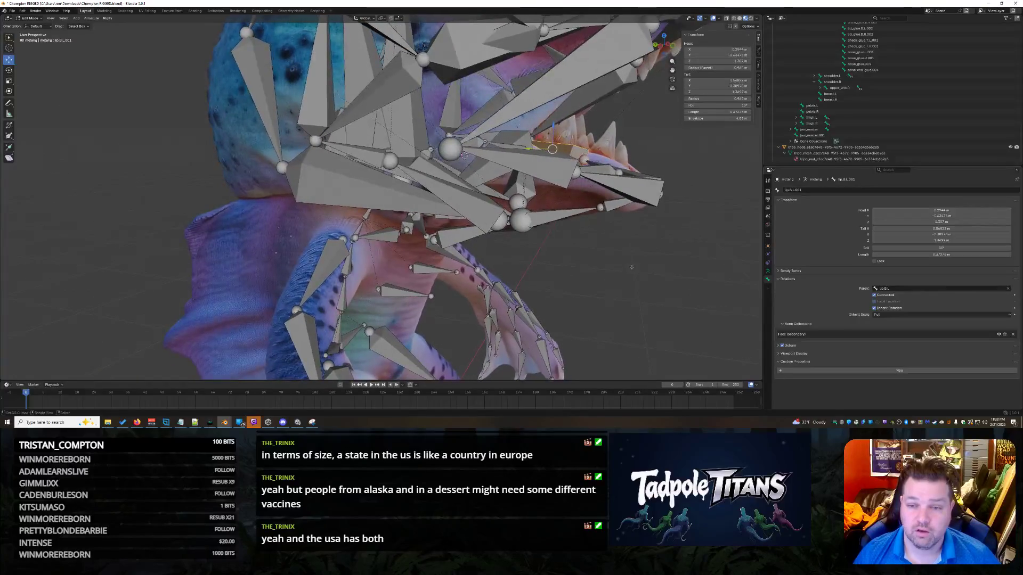
left_click(525, 162)
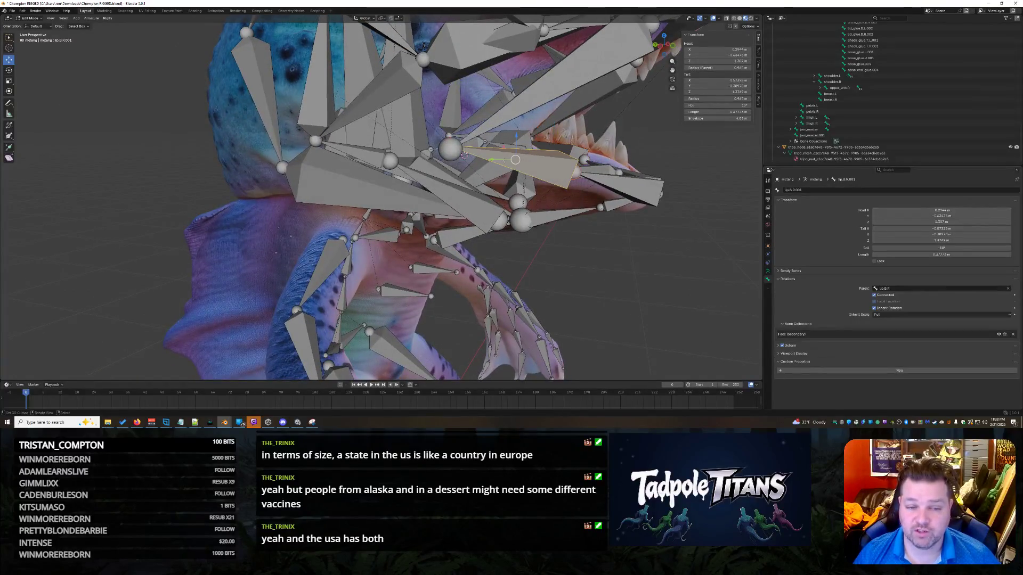
left_click(717, 80)
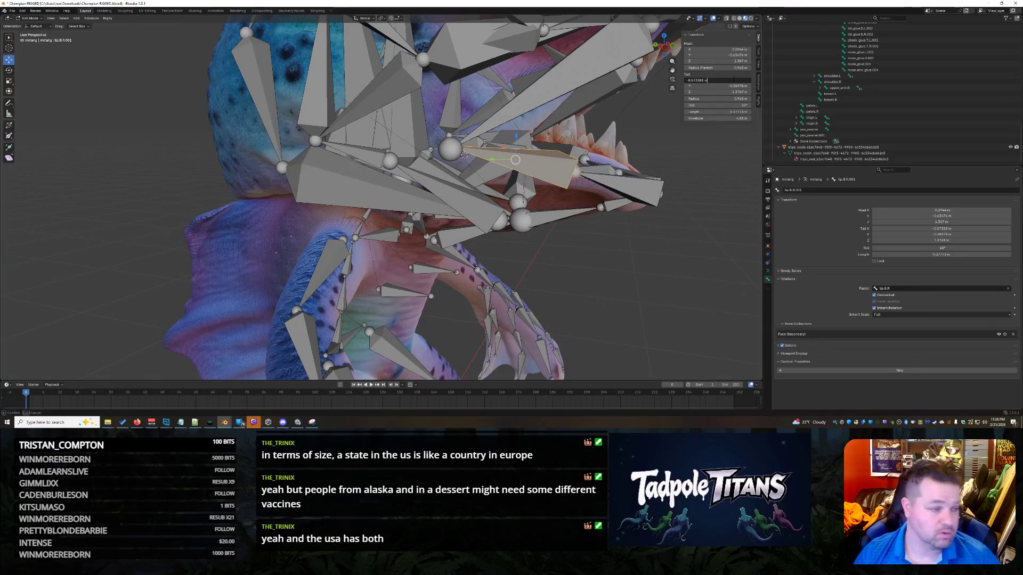
key("Return")
middle_click_drag(640, 171, 474, 84)
left_click(473, 86)
left_click(717, 80)
key("Escape")
mouse_move(471, 88)
middle_mouse_down()
mouse_move(540, 117)
mouse_move(759, 106)
middle_mouse_up()
key("ctrl+z")
left_click(717, 80)
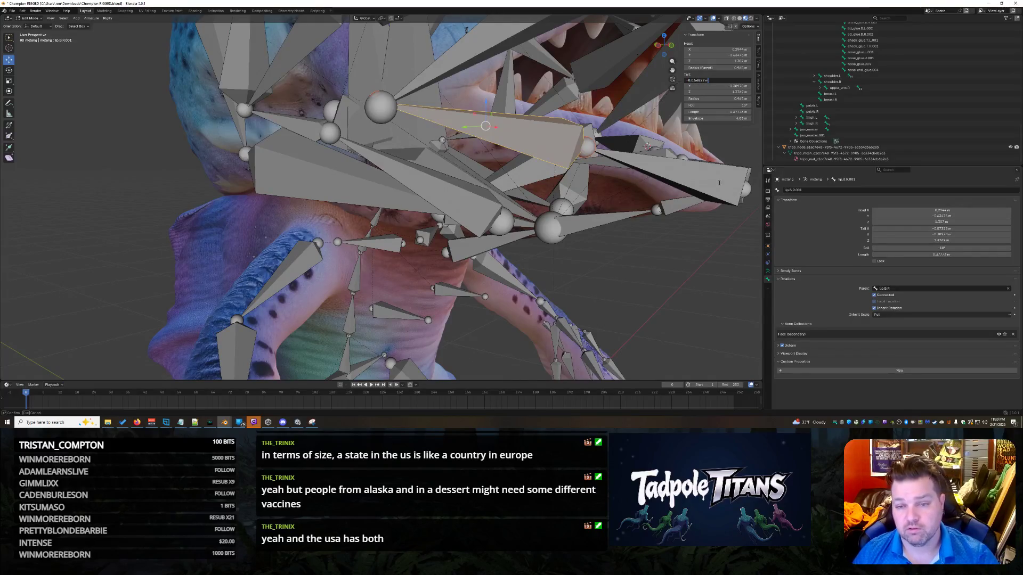
- Drop the minus sign so lip.B.R.001's Tail X becomes 0.56822, then reselect nearby lip bones
key("Home")
key("Delete")
key("Return")
key("alt+a")
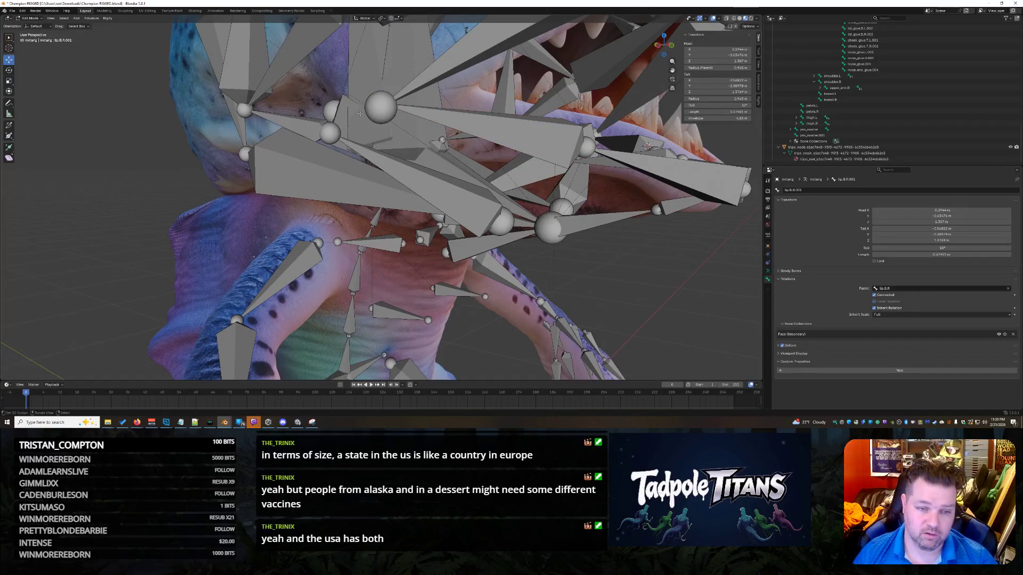
left_click(451, 109)
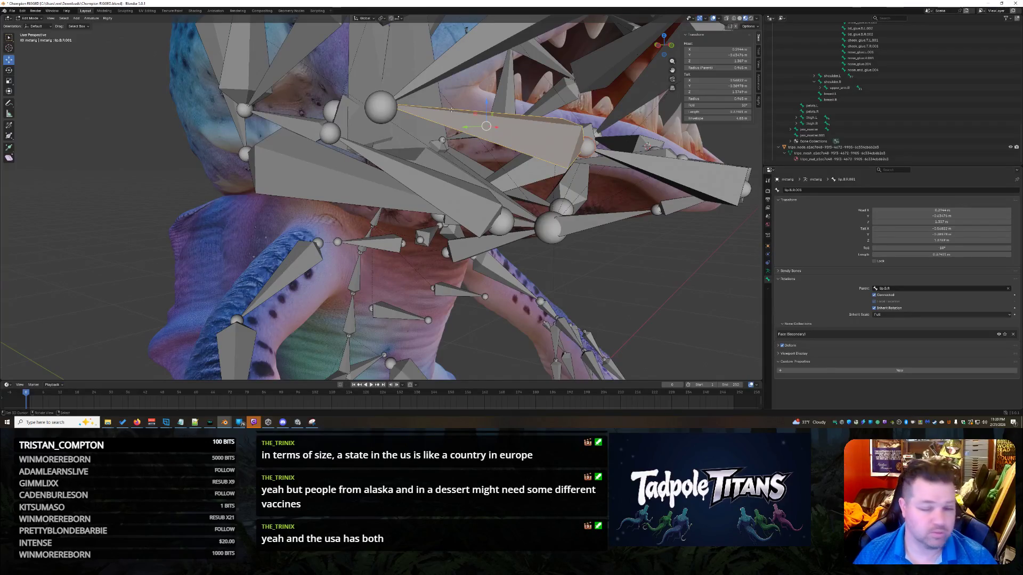
left_click(442, 72)
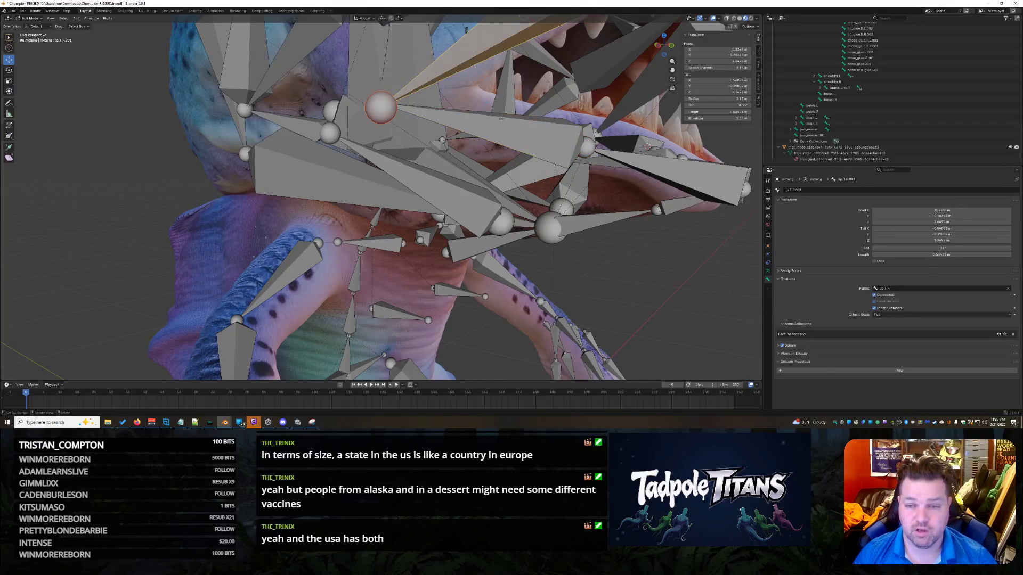
left_click(505, 125)
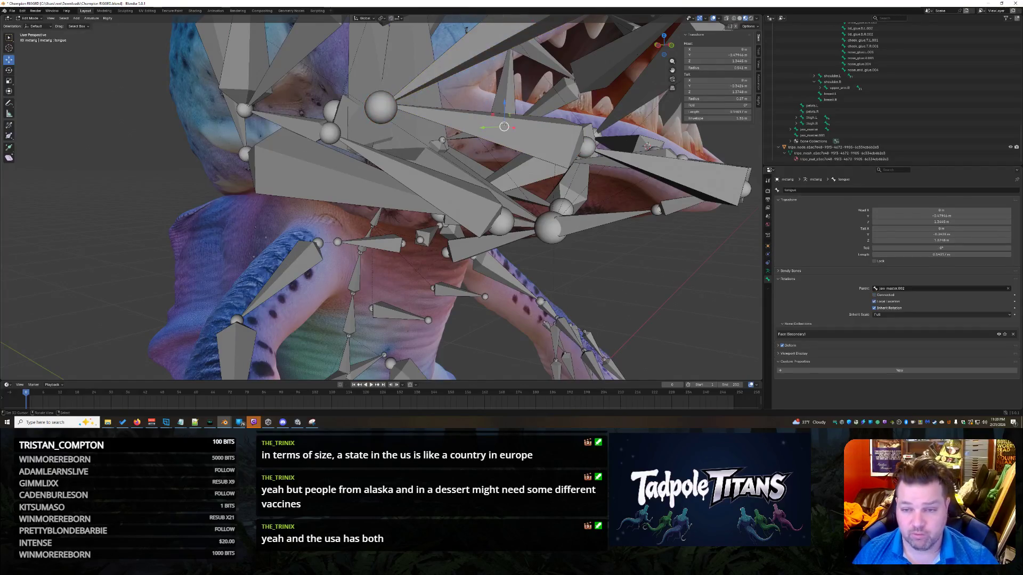
- Check the tongue and upper-lip Tail Z values and cycle through the right lip bones
left_click(717, 91)
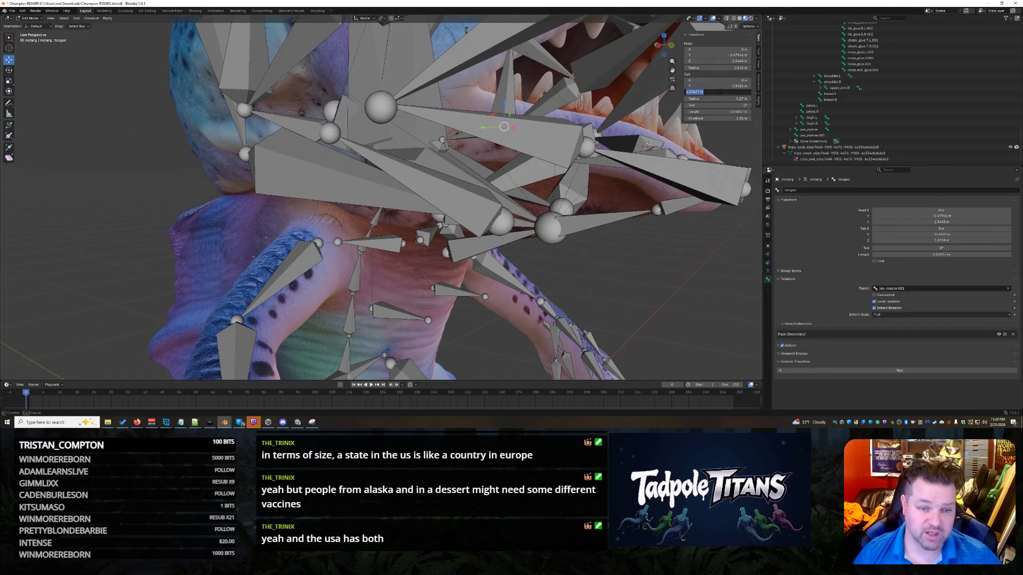
key("Return")
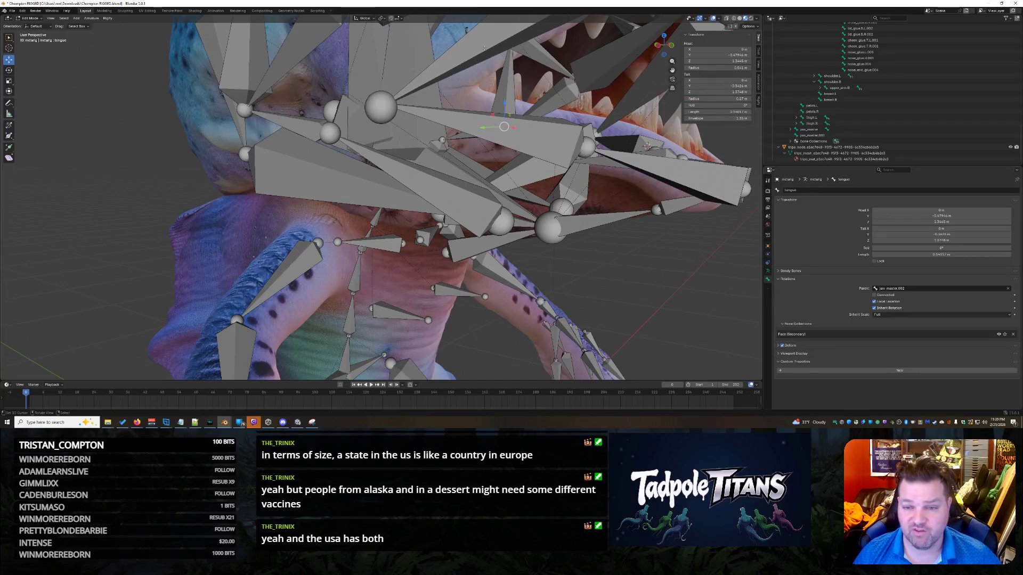
left_click(505, 57)
left_click(716, 91)
key("Return")
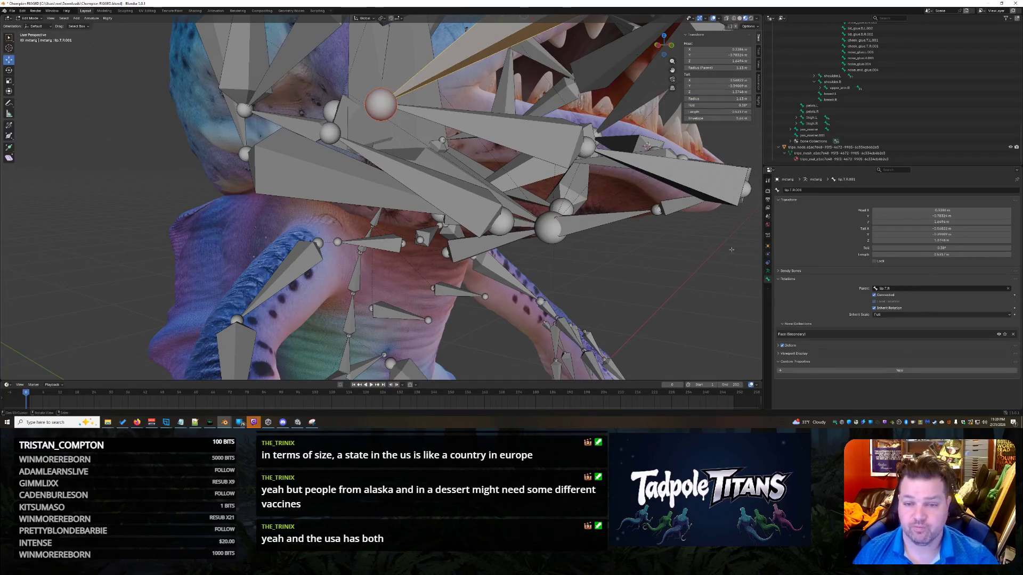
left_click(512, 134)
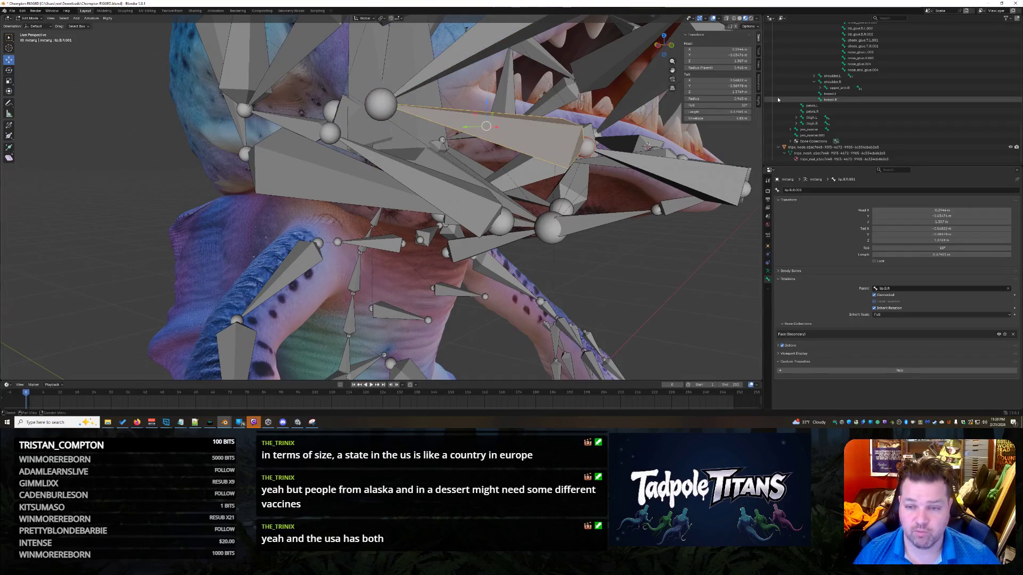
left_click(505, 116)
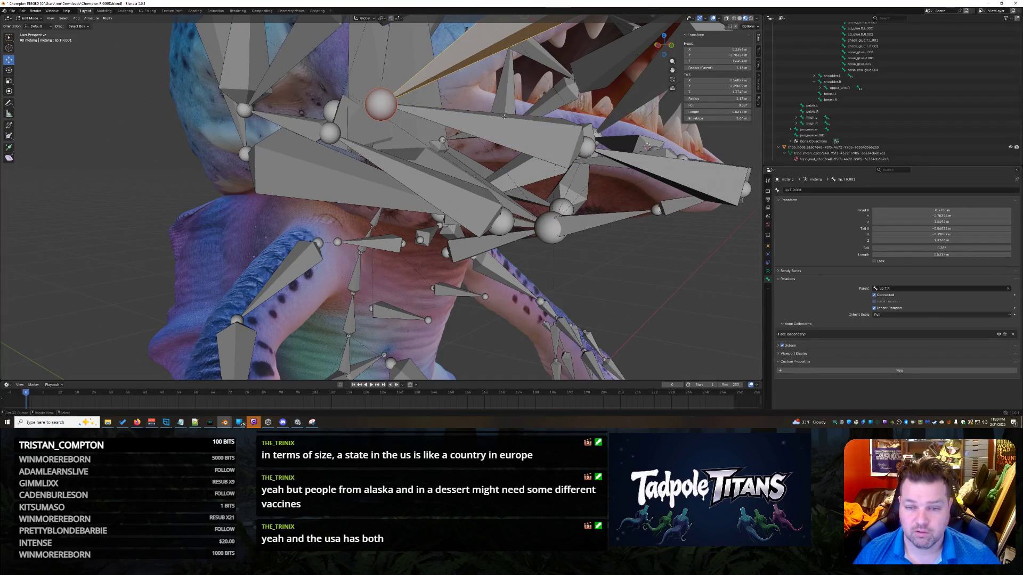
left_click(504, 116)
left_click(443, 57)
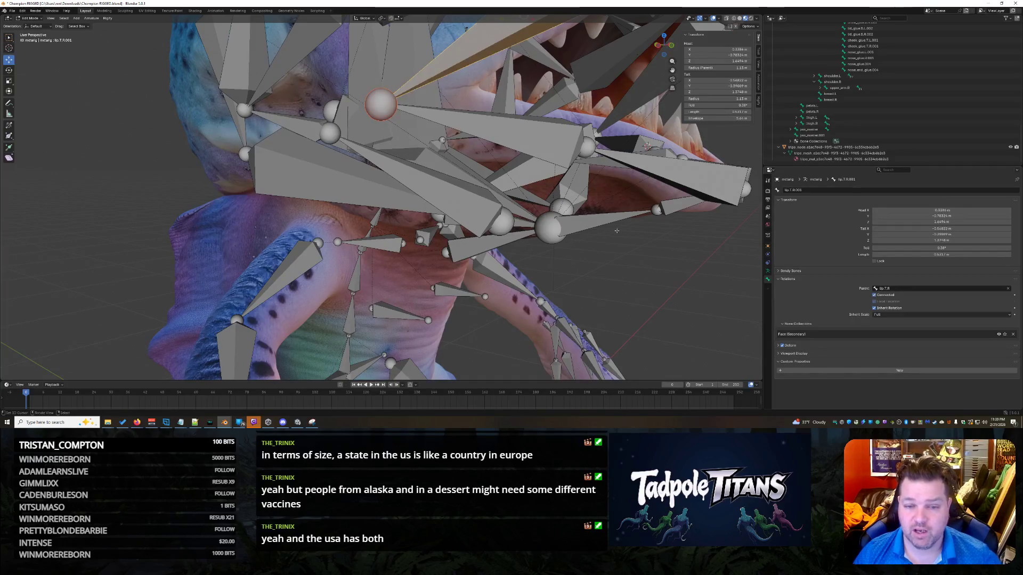
left_click(524, 144)
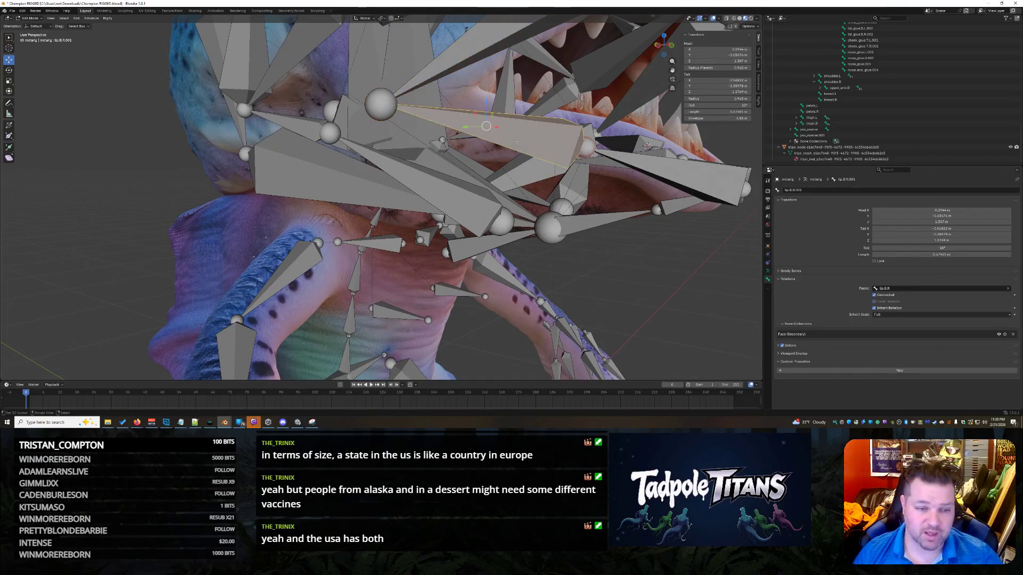
mouse_move(525, 144)
middle_mouse_down()
mouse_move(638, 269)
mouse_move(391, 171)
middle_mouse_up()
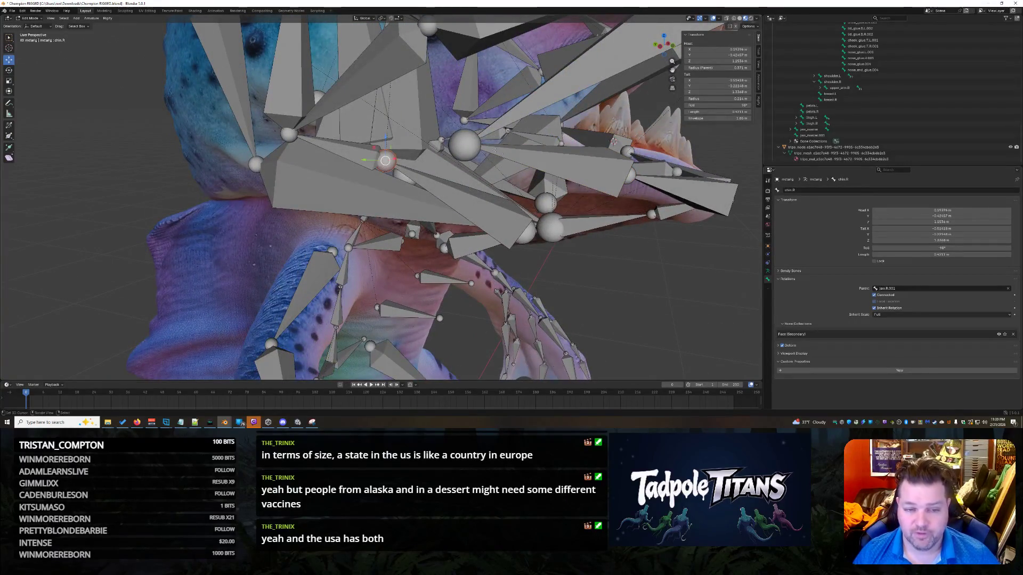
- Select the right lower-lip bone and snip a screenshot of its transform values
left_click(464, 145)
left_click(551, 160)
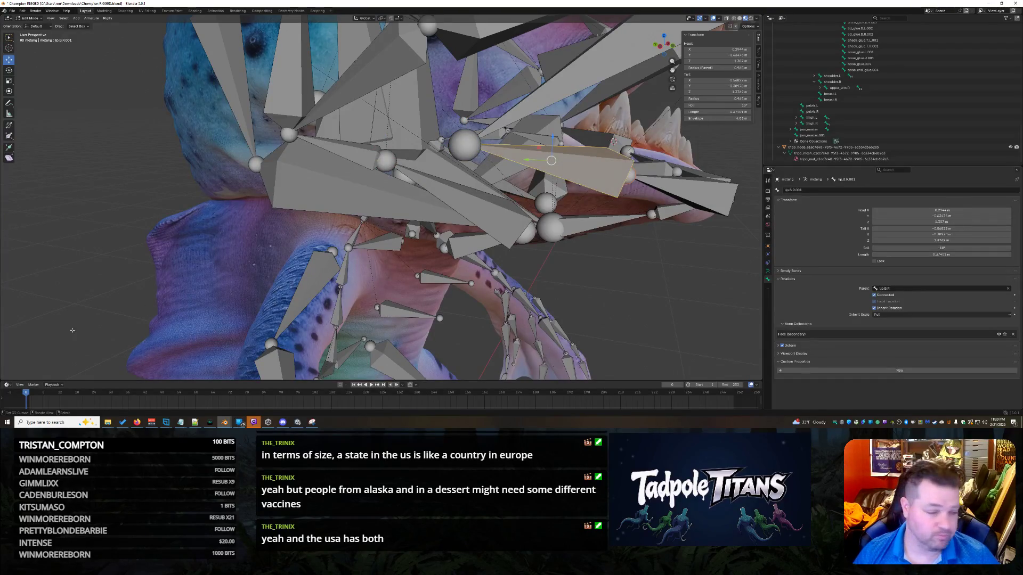
key("Print")
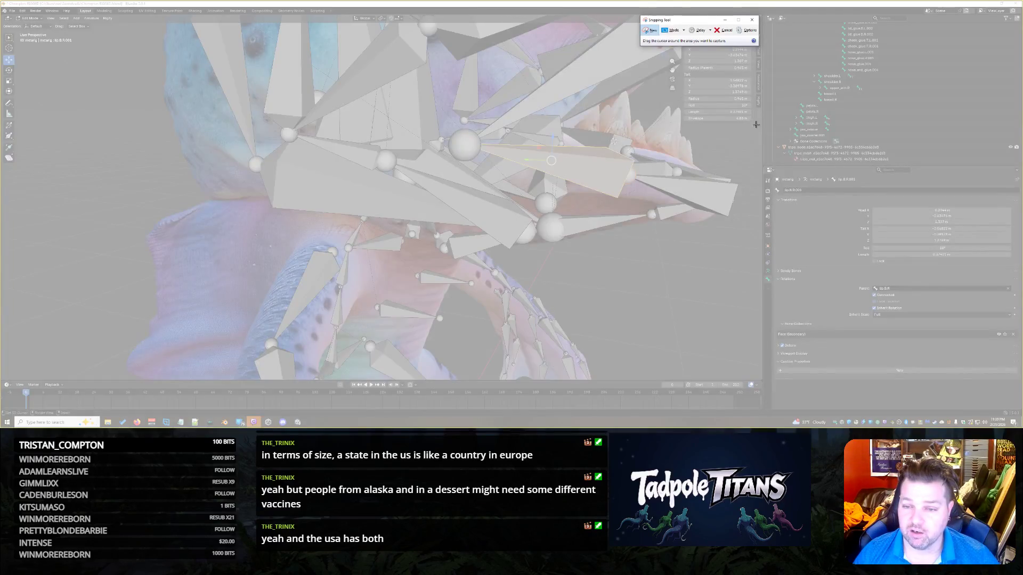
left_click_drag(754, 124, 679, 32)
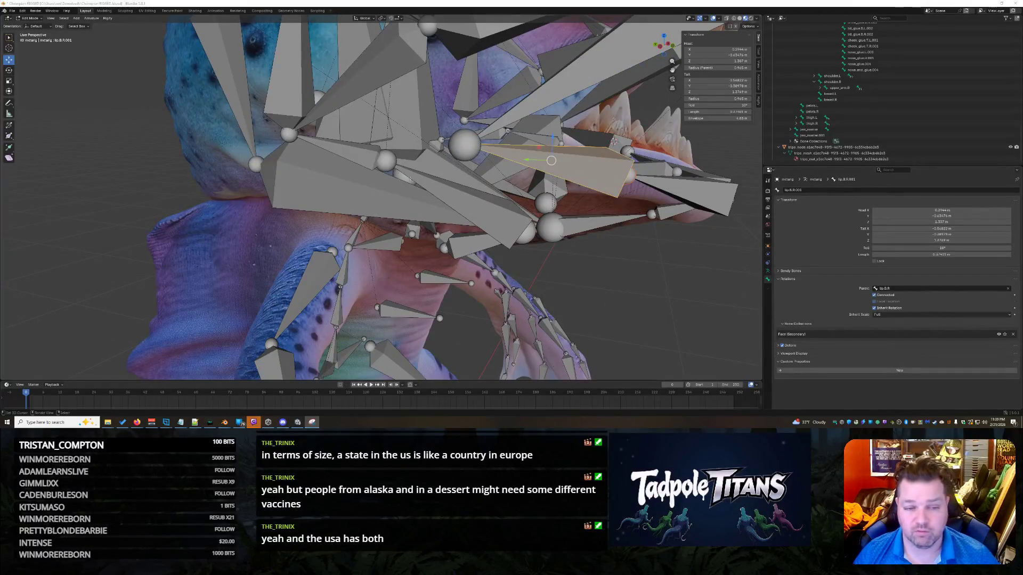
- Select the right chin bone and retype its Head X as 0.56822 m
left_click(386, 161)
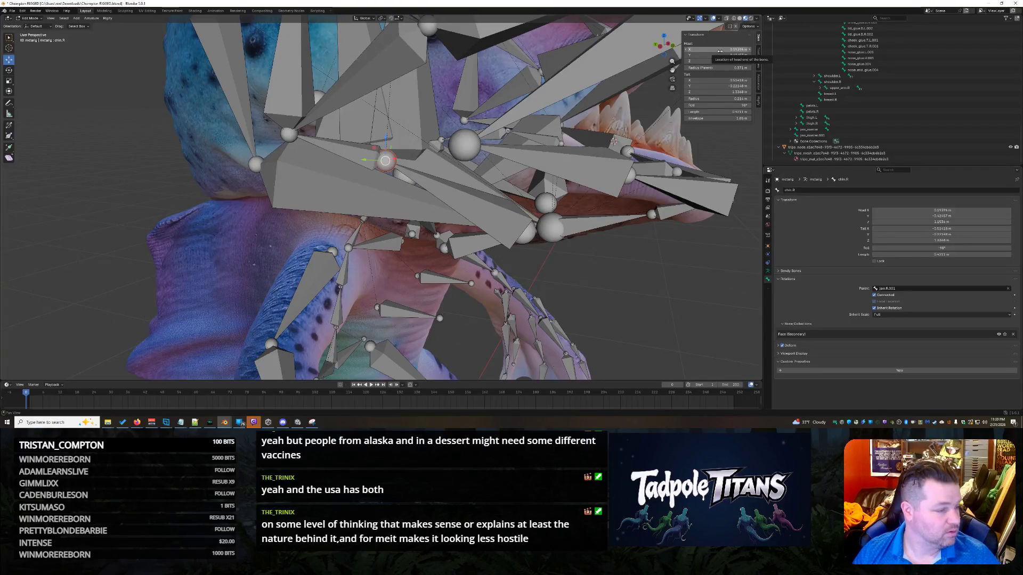
left_click(720, 49)
key("BackSpace")
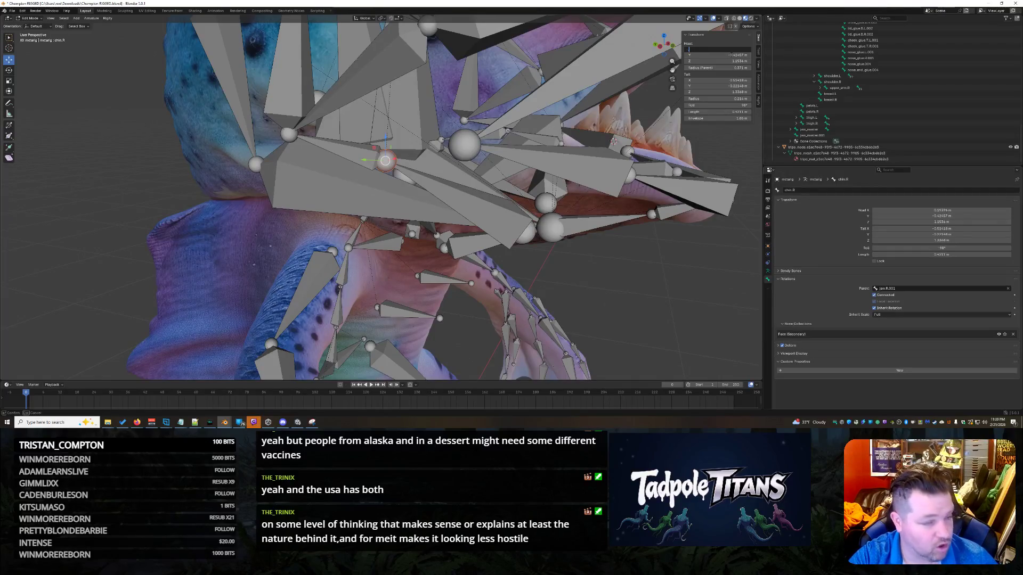
key("Escape")
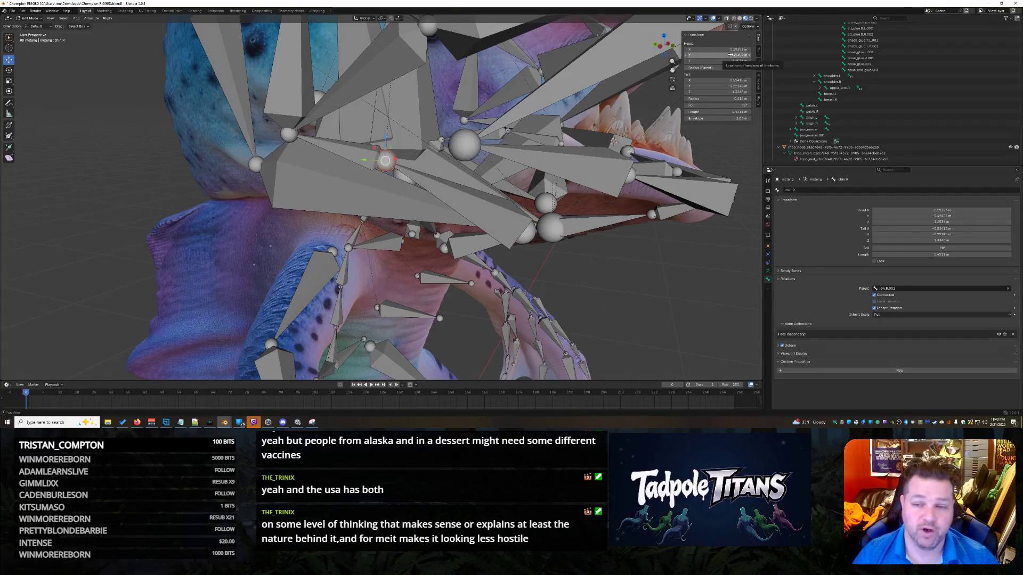
left_click(725, 50)
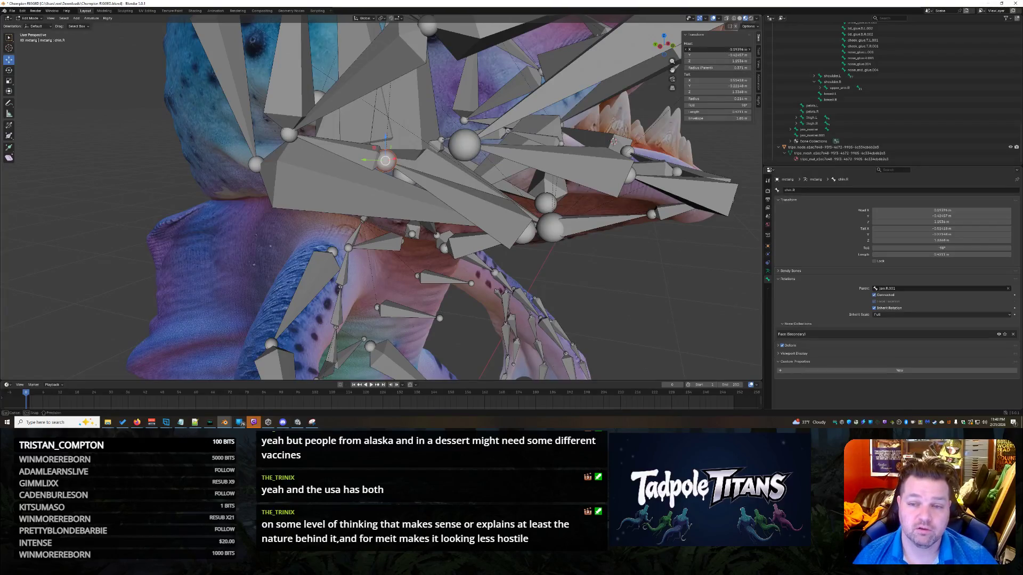
key("BackSpace")
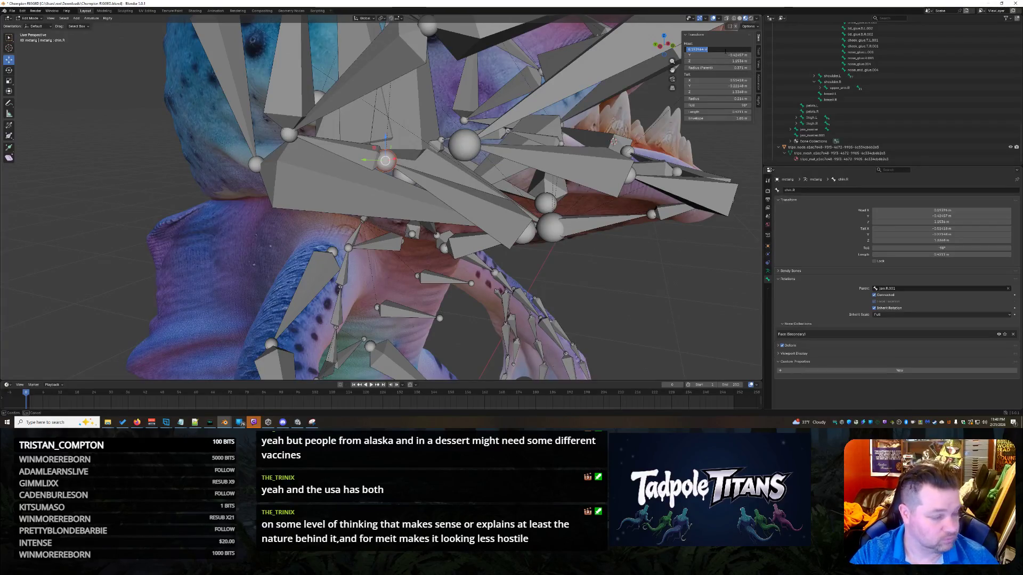
type("682")
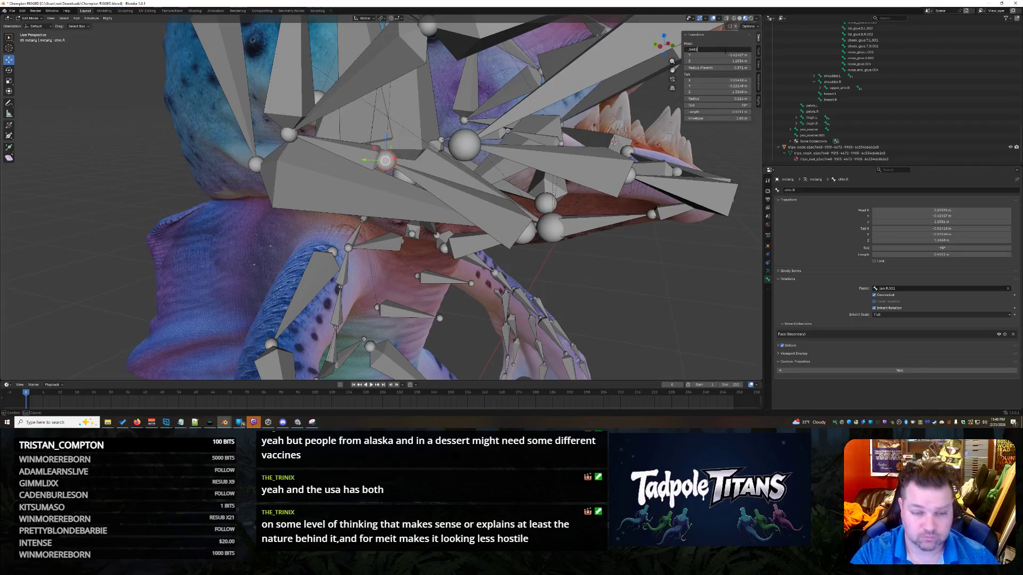
key("Return")
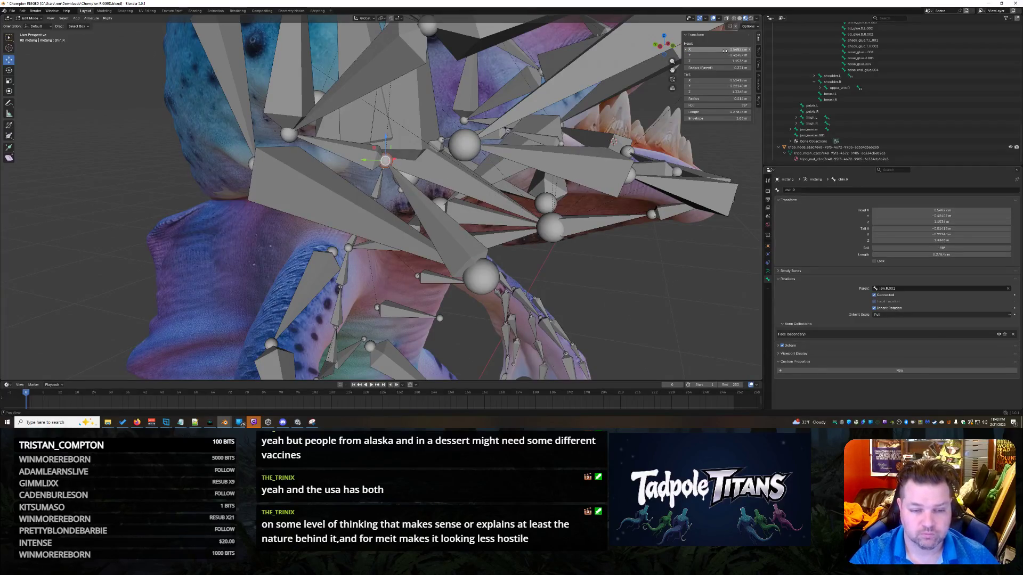
- Set chin.R's Head Y to -0.38978 m, then undo the last two changes
middle_click_drag(612, 239, 657, 318)
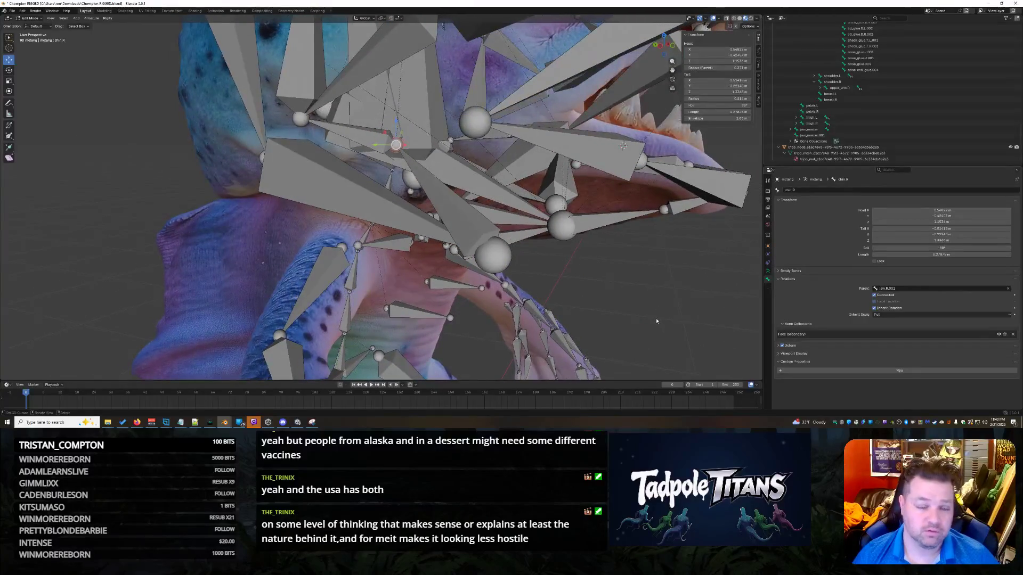
left_click(736, 55)
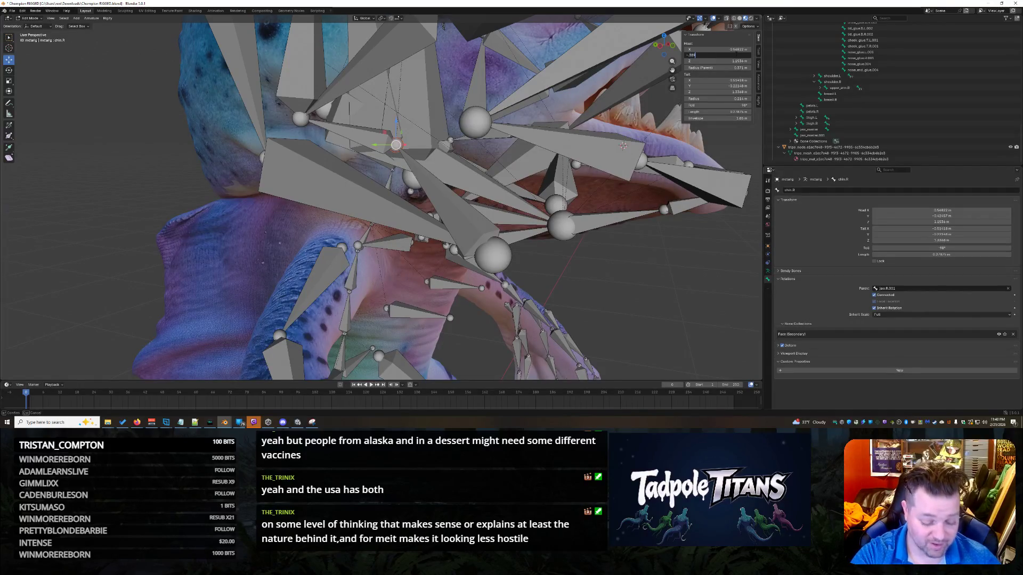
key("Return")
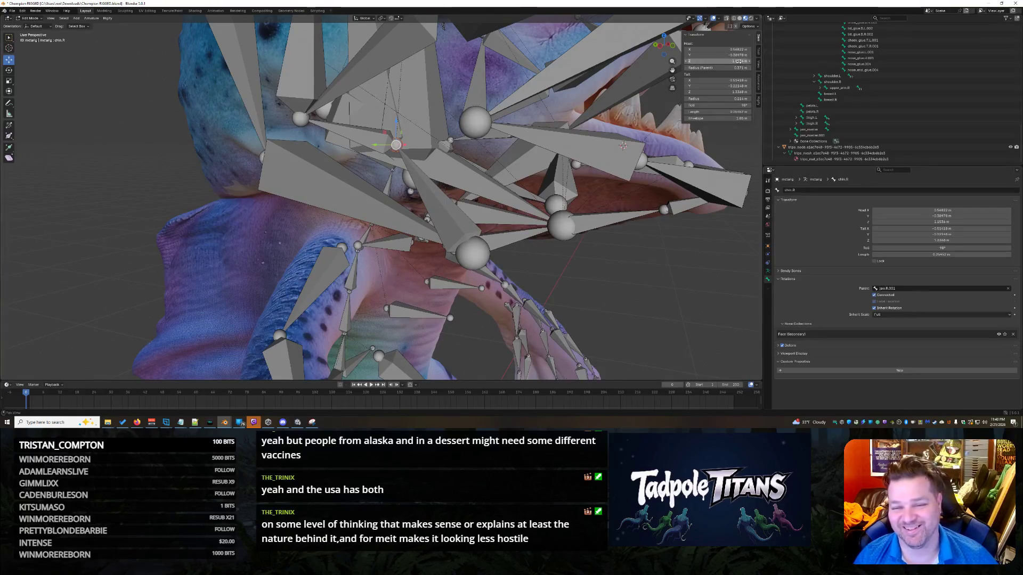
mouse_move(591, 290)
middle_mouse_down()
mouse_move(578, 292)
mouse_move(599, 282)
middle_mouse_up()
key("ctrl+z")
key("ctrl+z")
key("ctrl+z")
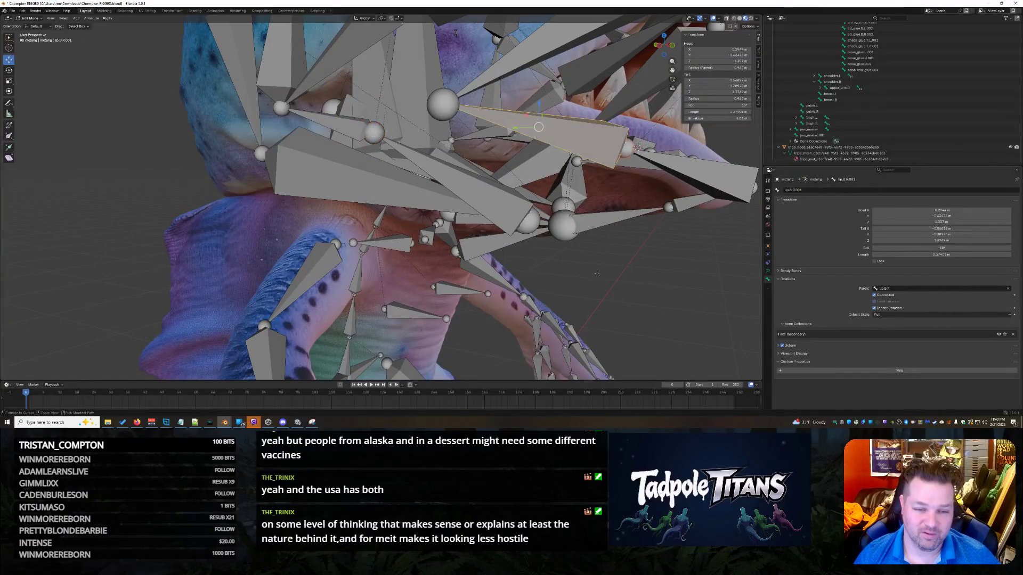
key("ctrl+z")
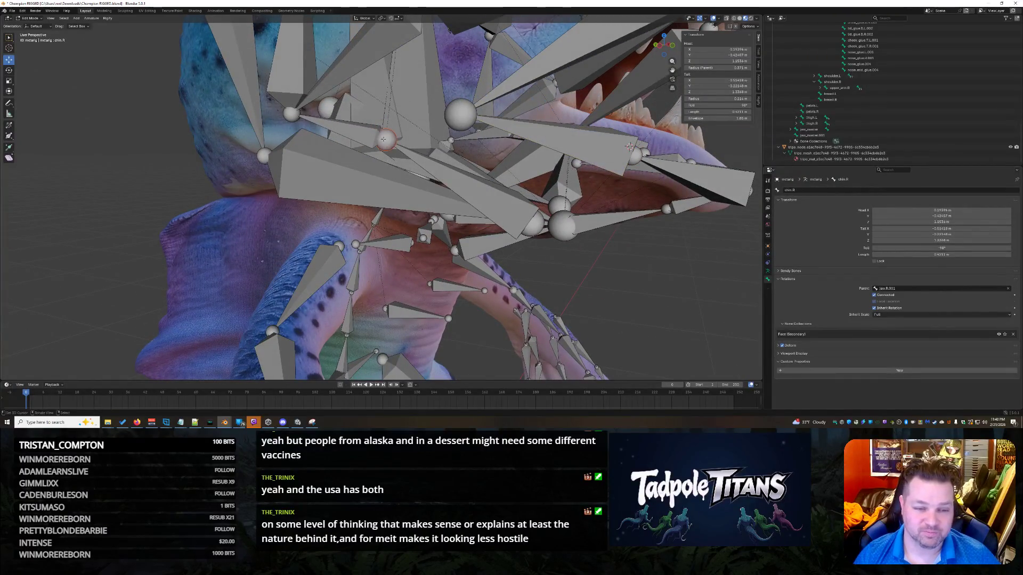
- Select cheek.B.R and set its Head X to 0.56822 and Head Y to -0.38978 m
left_click(373, 134)
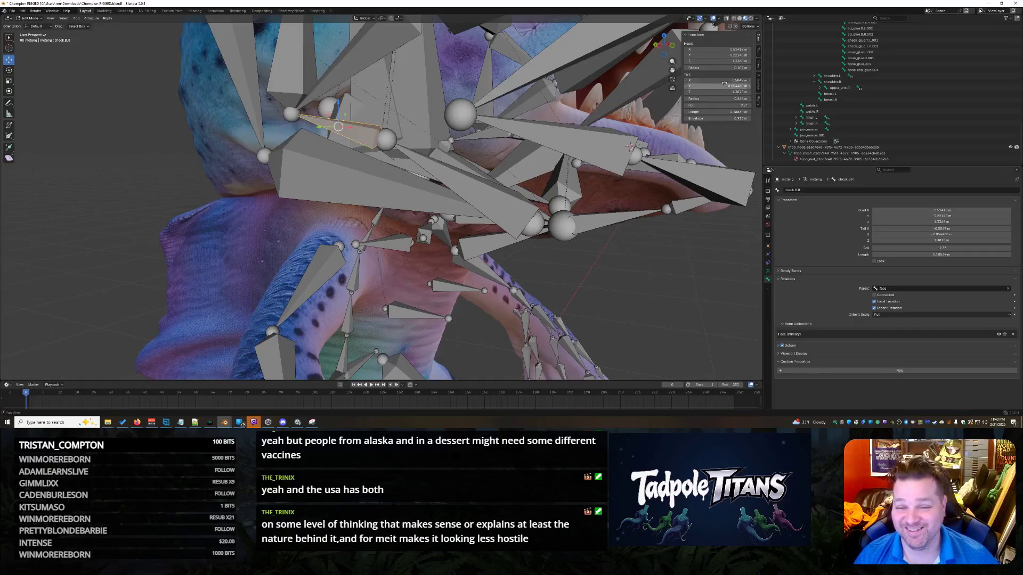
double_click(716, 49)
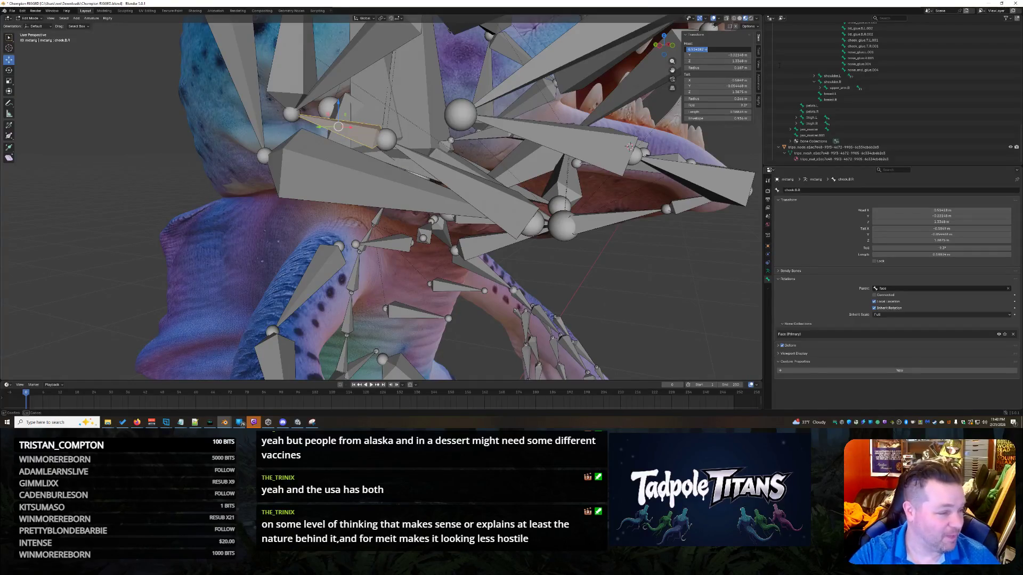
key("BackSpace")
type(".56")
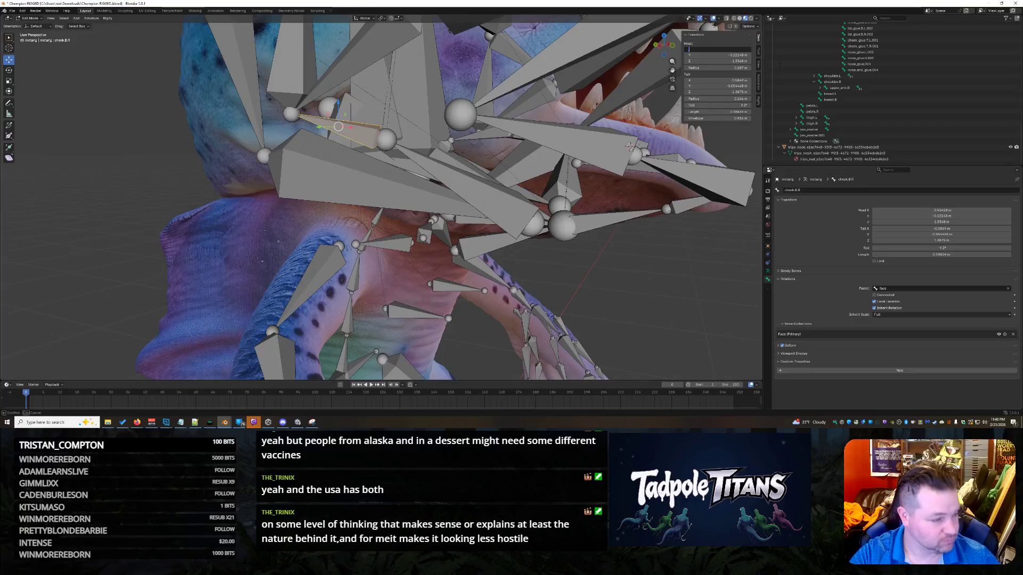
type("822")
key("Return")
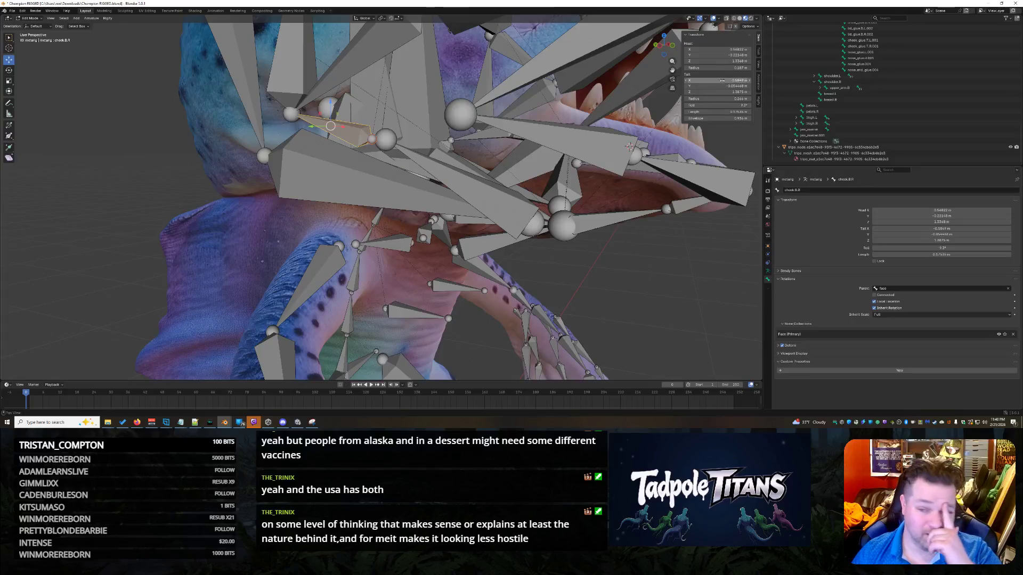
left_click(718, 55)
type("-")
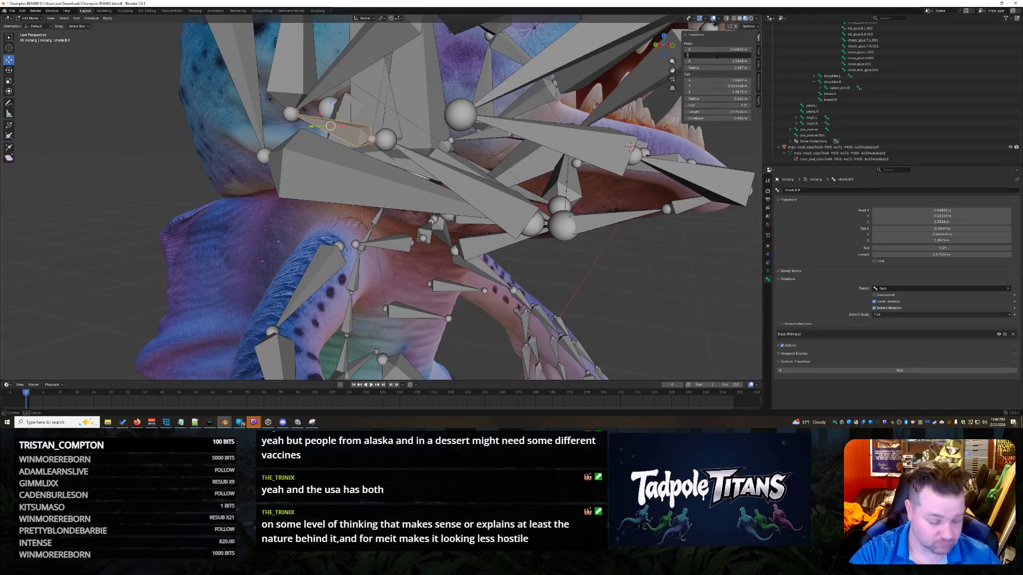
type("0.3")
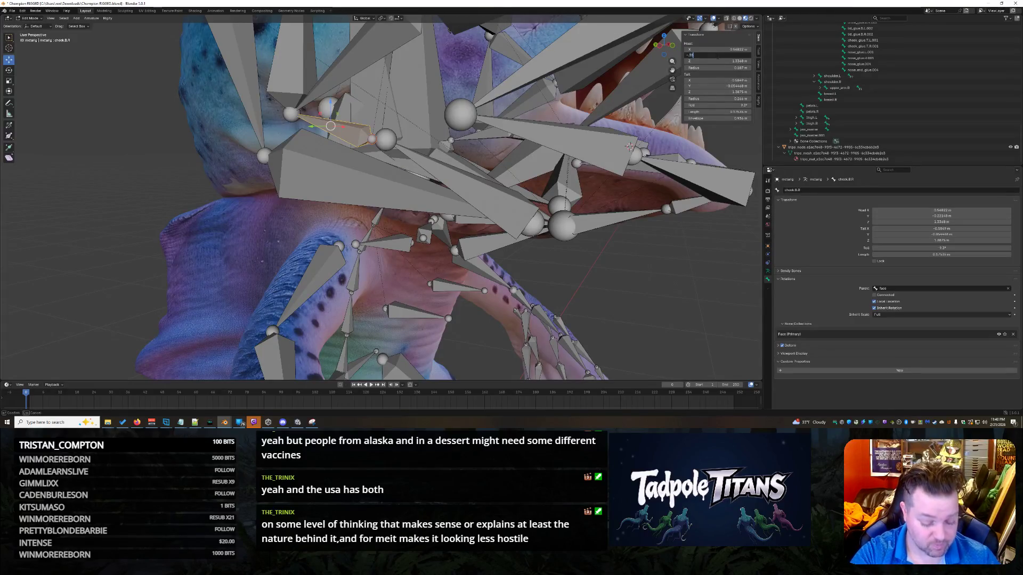
type("0978")
key("Return")
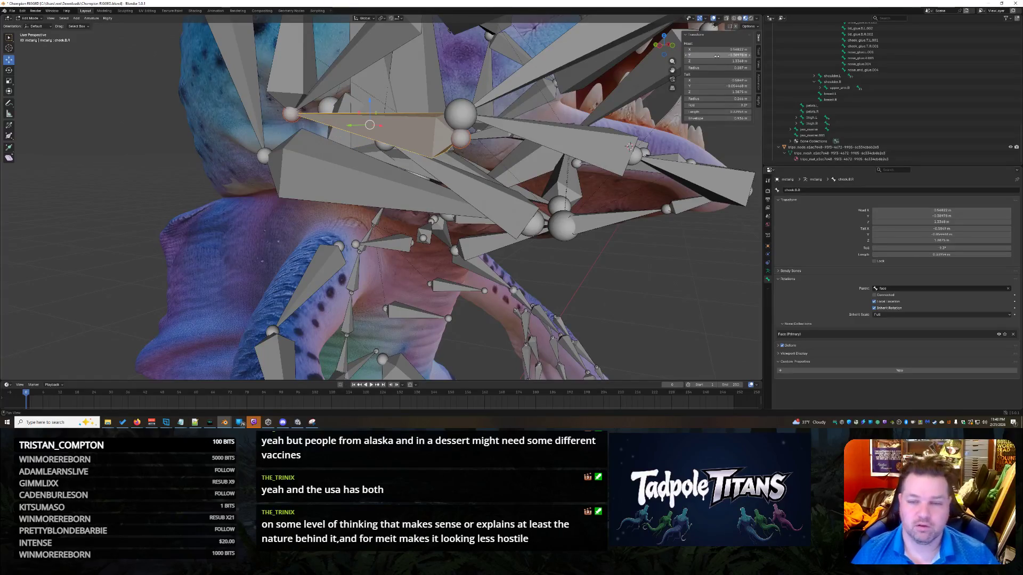
- Set cheek.B.R's Tail Z to 1.3075 m and Head Z to 1.3769 m
left_click(721, 62)
type("1")
key("Return")
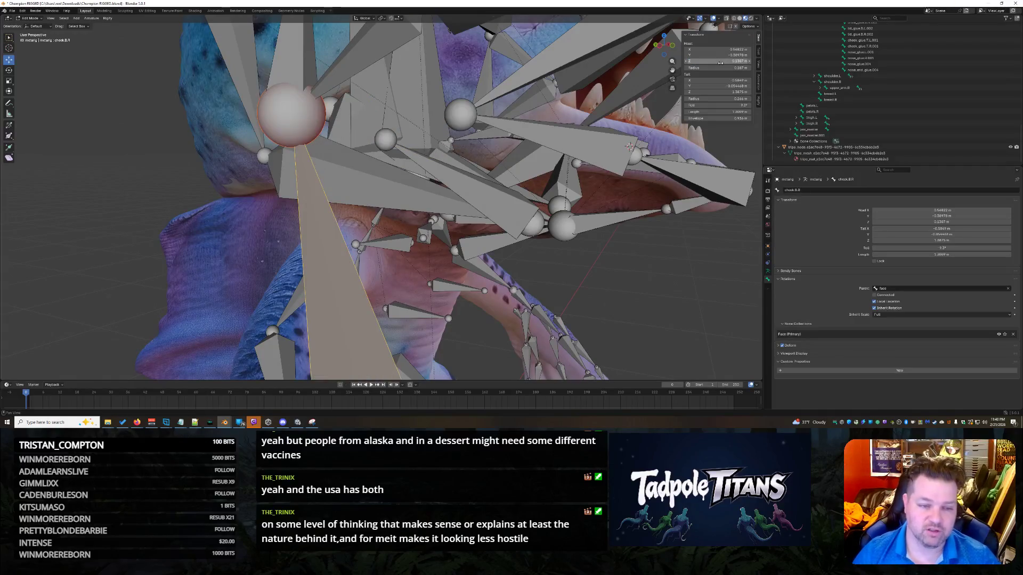
key("ctrl+z")
left_click(738, 91)
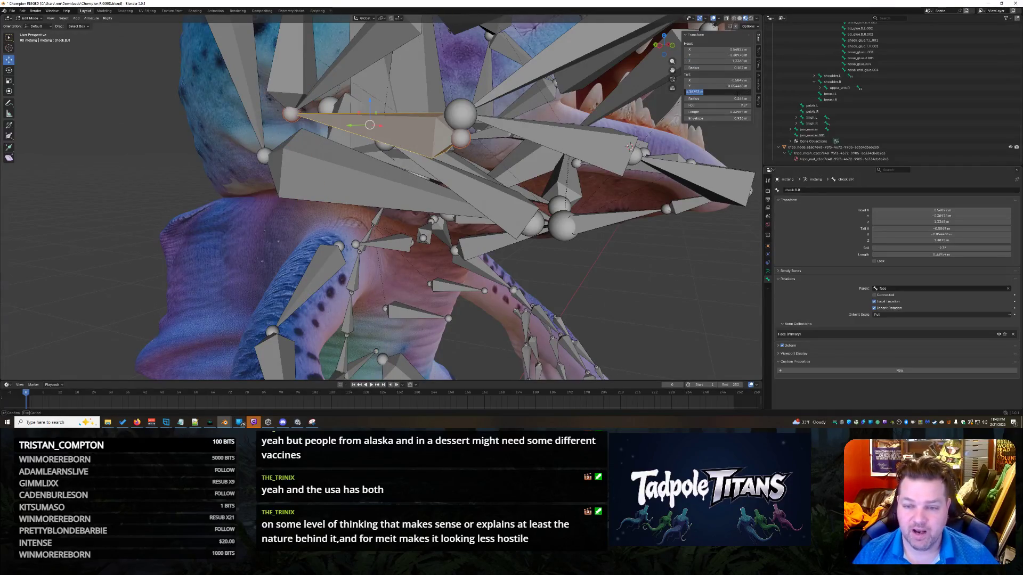
type("1")
type("5")
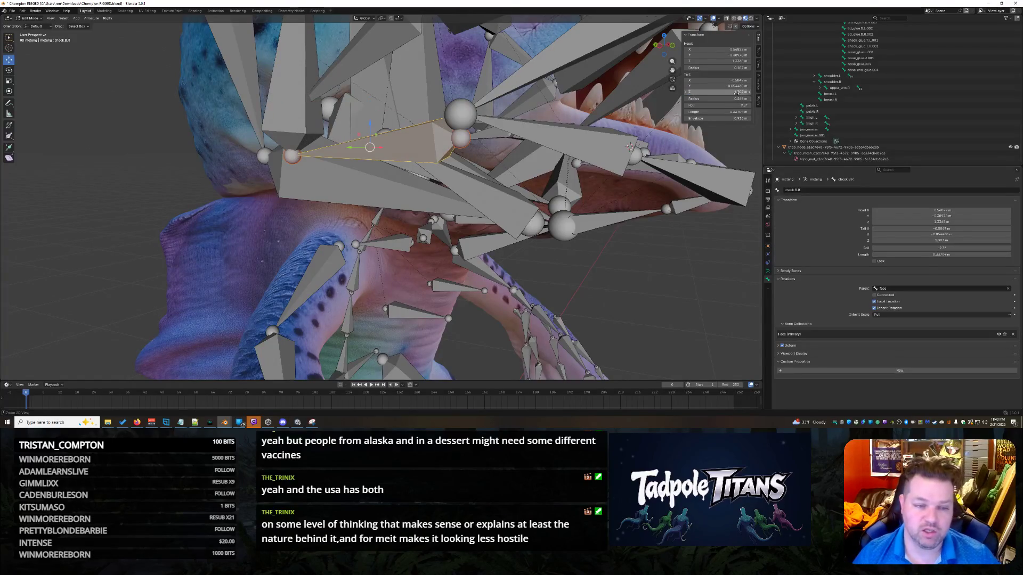
key("Return")
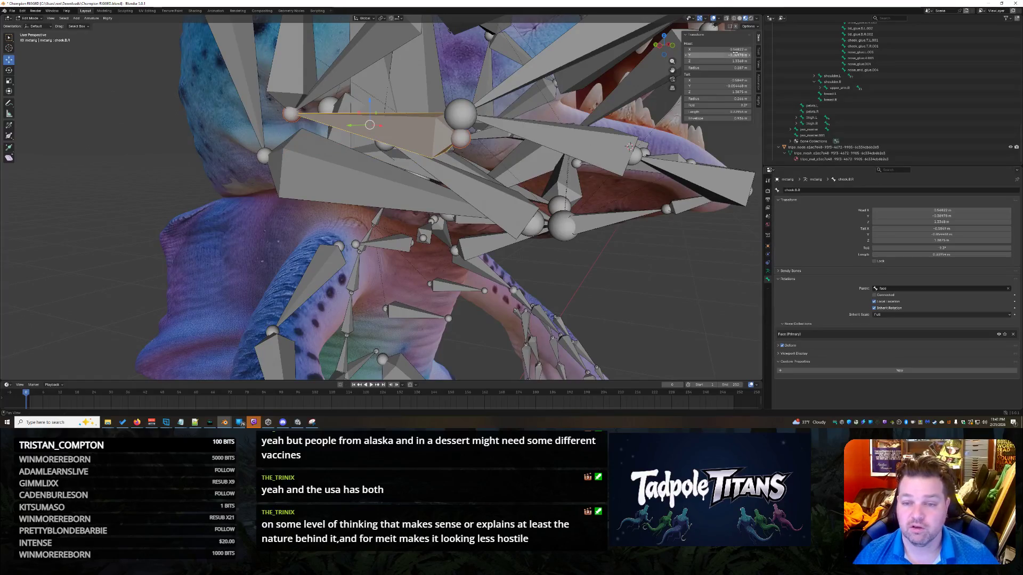
double_click(717, 61)
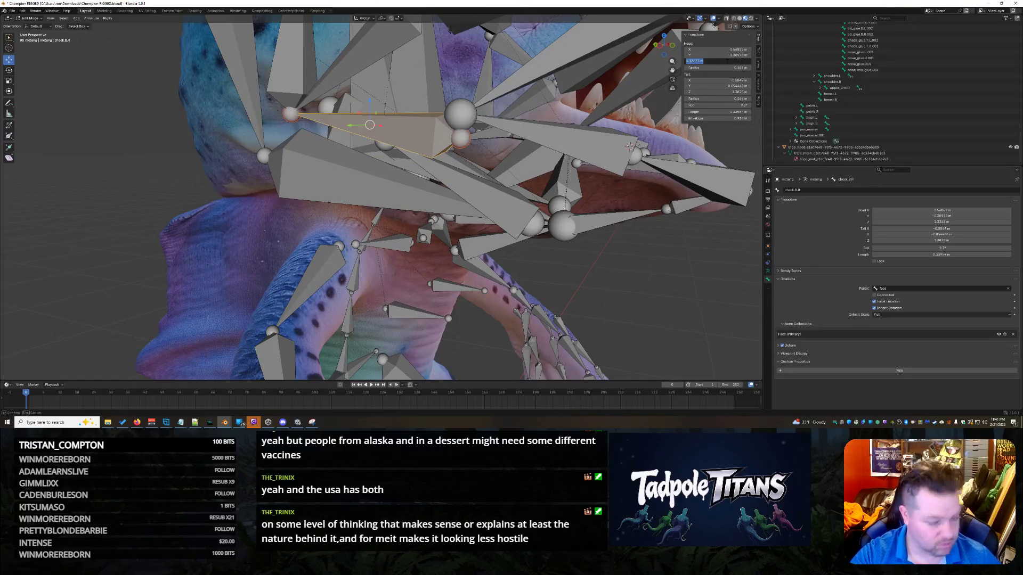
type(".30")
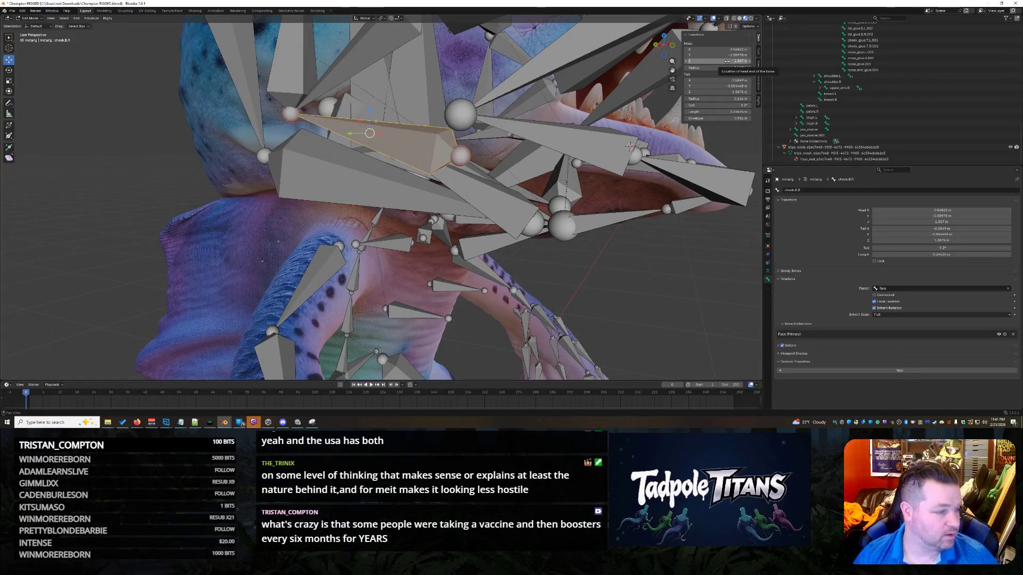
left_click(738, 61)
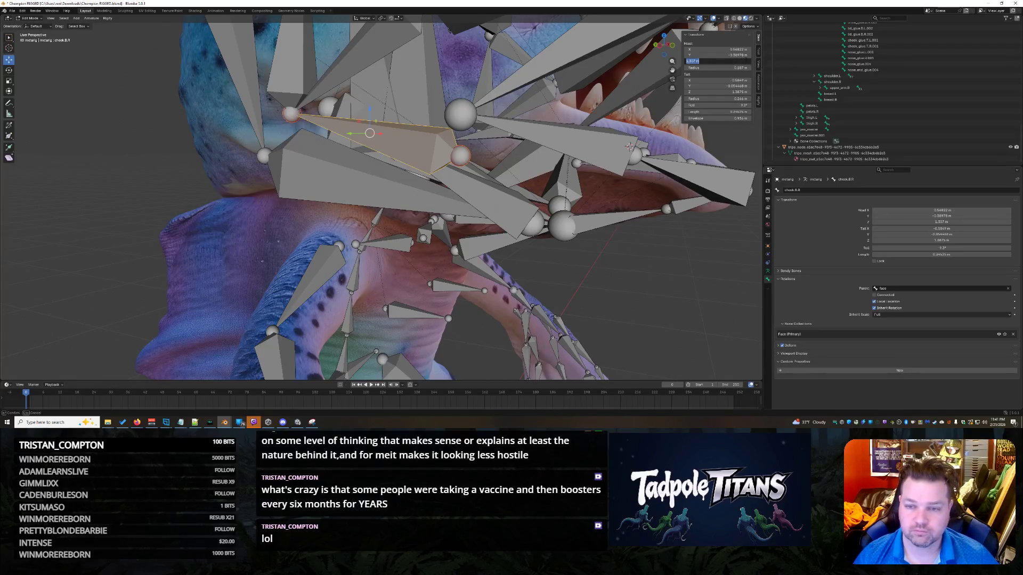
key("BackSpace")
key("BackSpace")
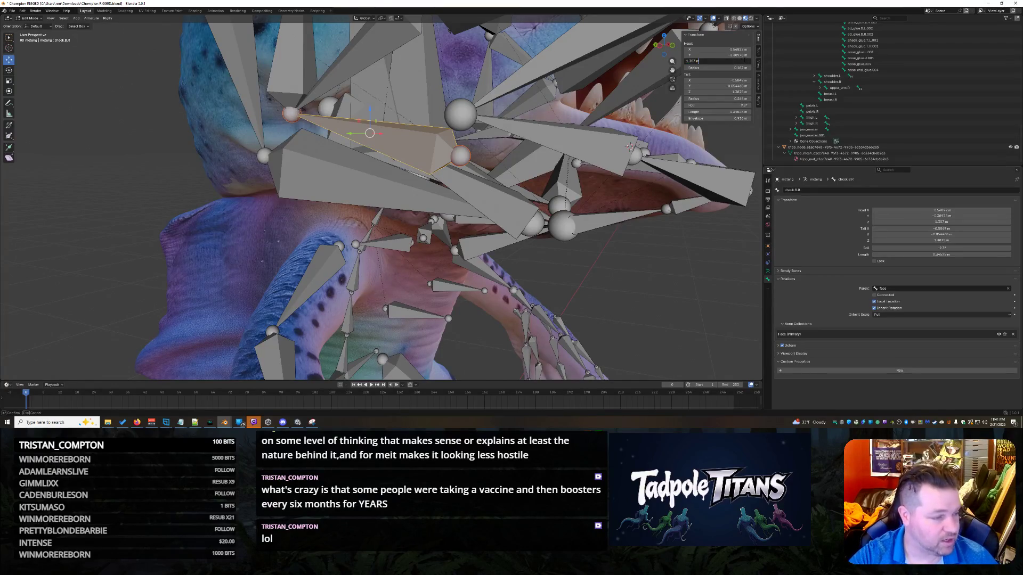
type("769")
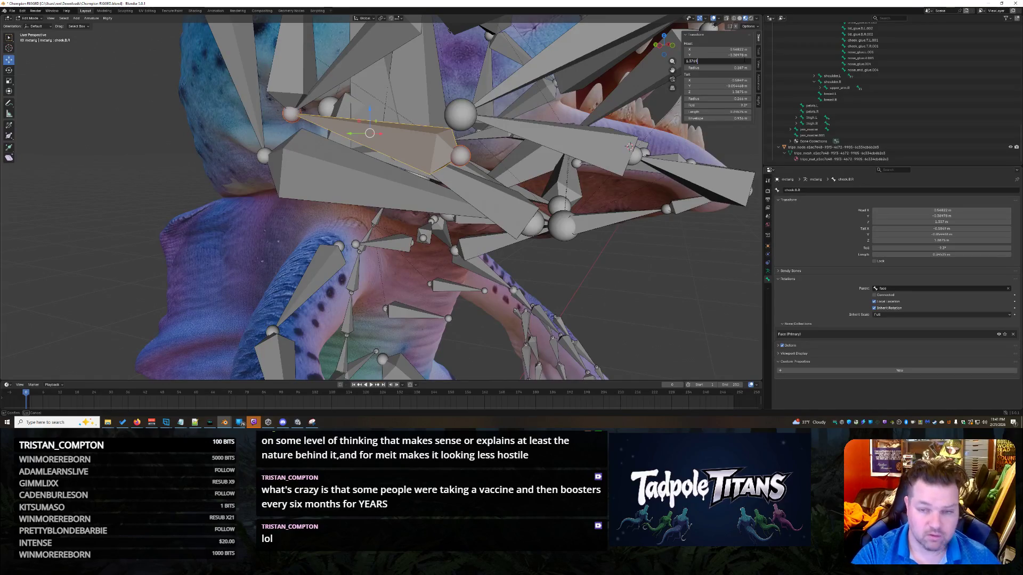
key("Return")
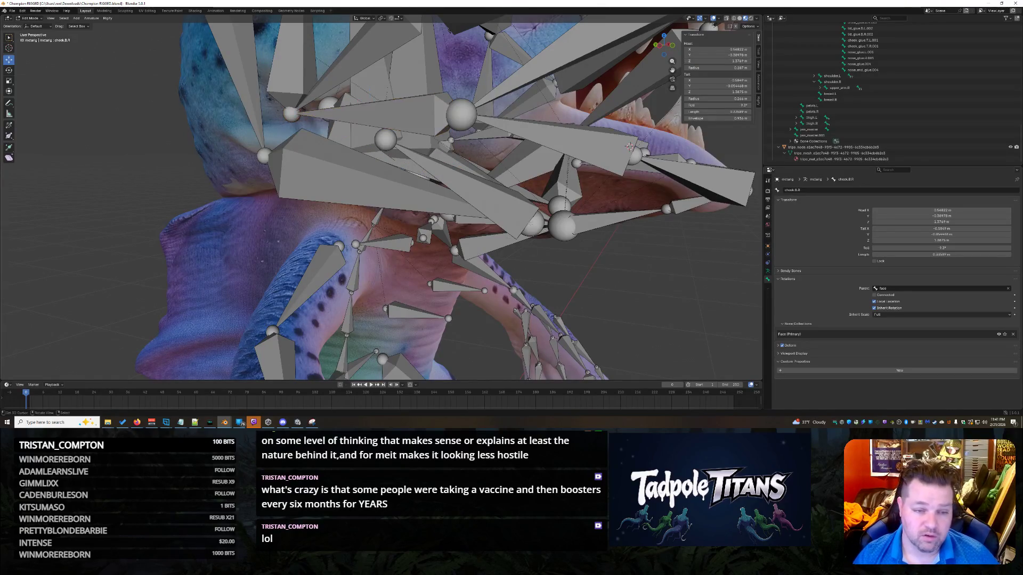
mouse_move(618, 250)
middle_mouse_down()
mouse_move(479, 310)
mouse_move(356, 209)
middle_mouse_up()
- Select chin.R and set its Tail Z to 1.3769 m
left_click(365, 133)
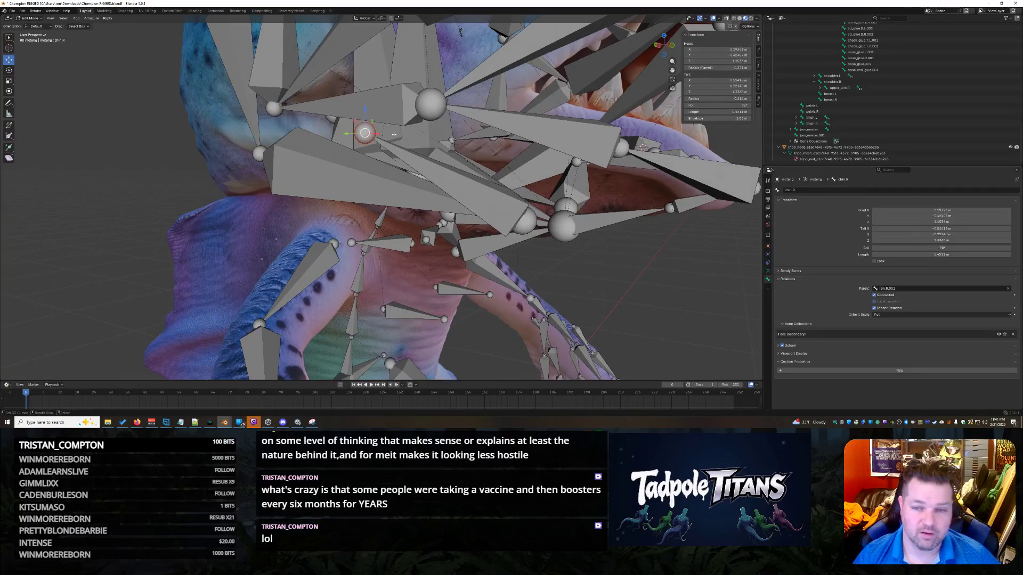
left_click(732, 61)
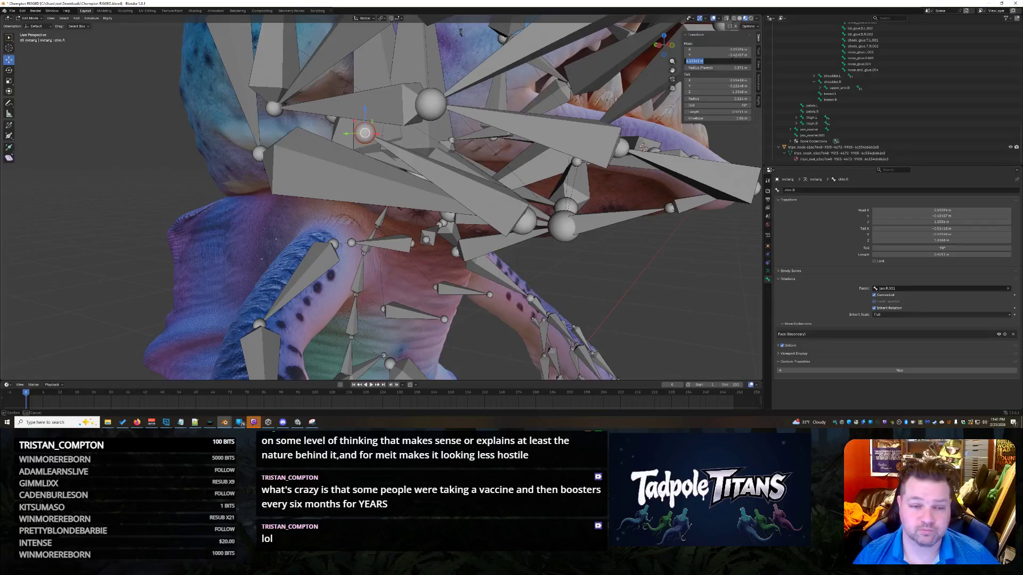
left_click(728, 92)
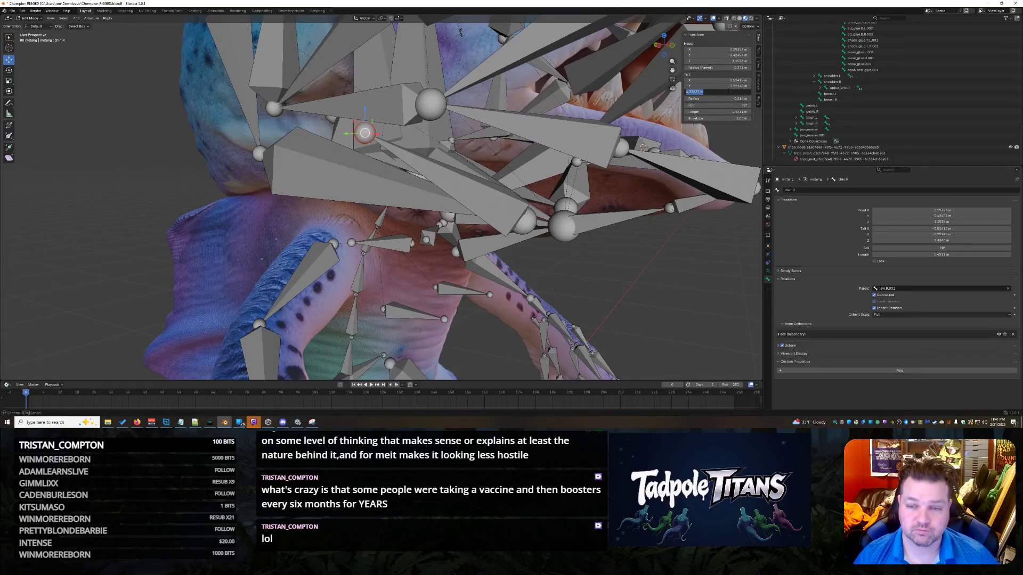
type(".307")
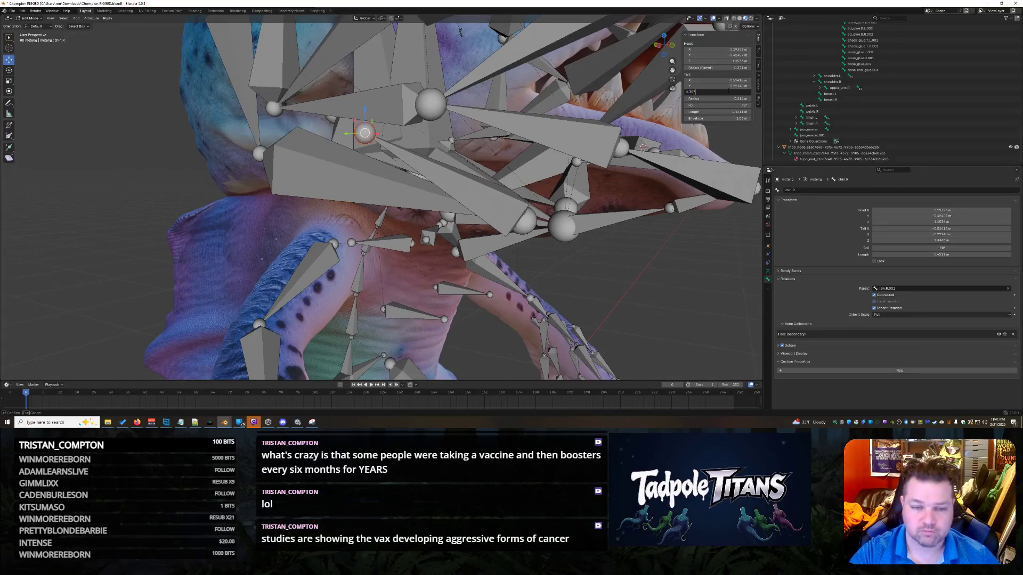
key("Return")
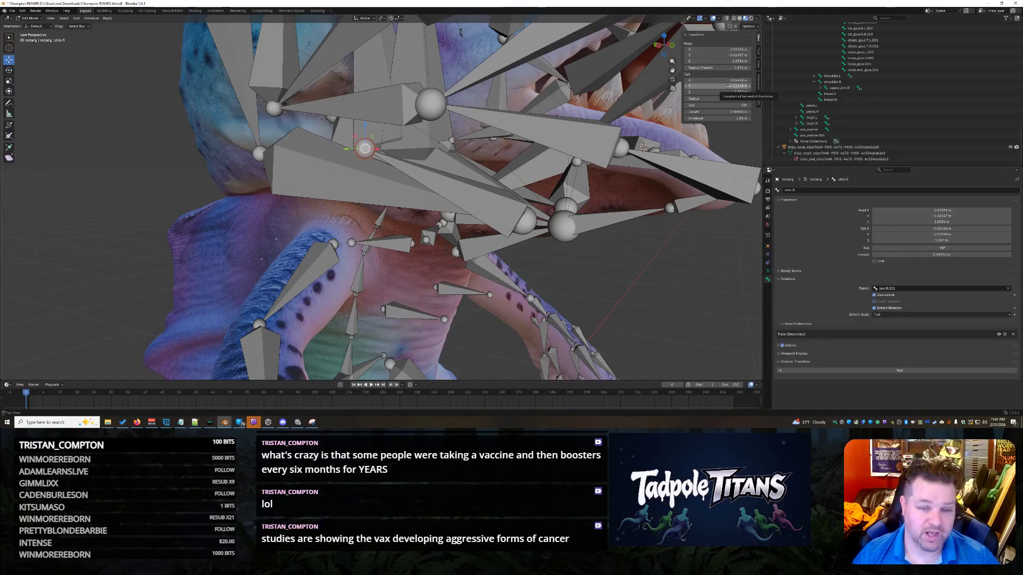
left_click_drag(727, 91, 743, 92)
left_click(735, 91)
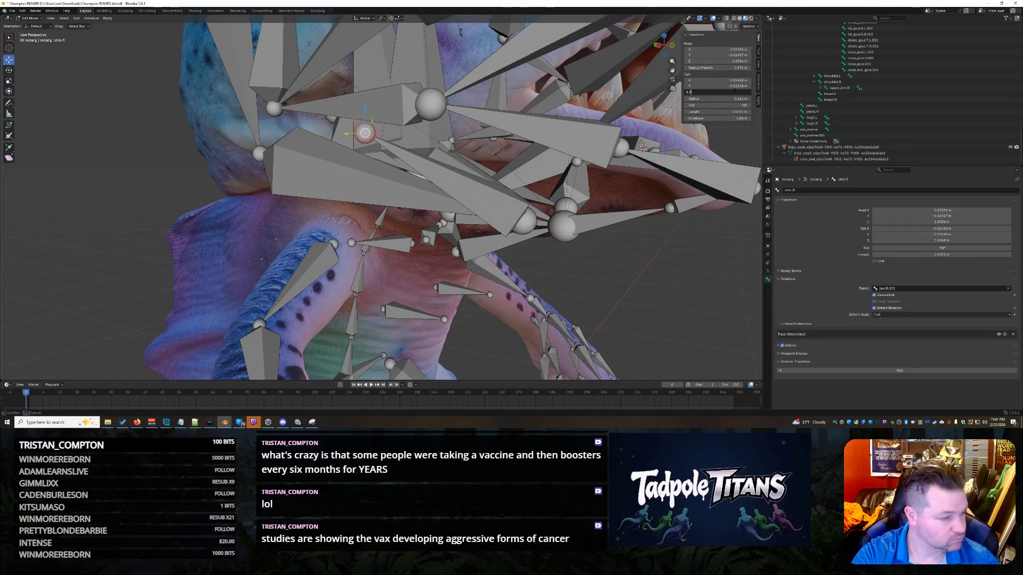
type("769")
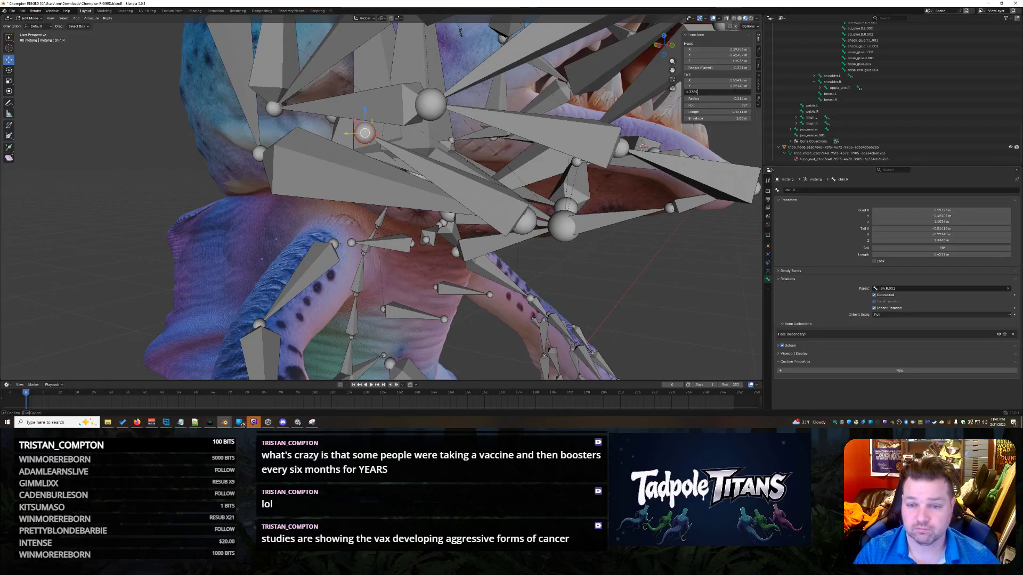
key("Return")
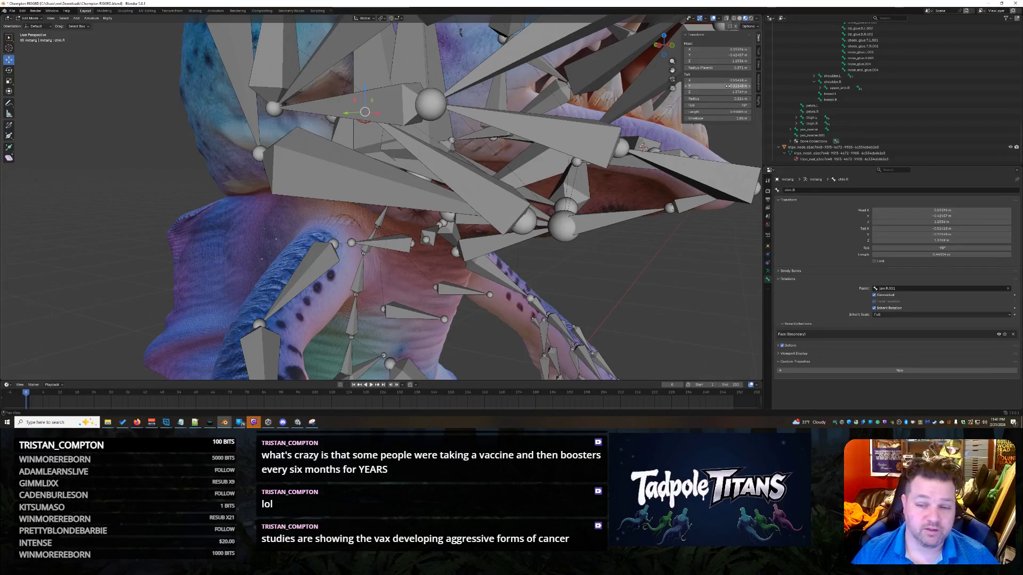
- Set chin.R's Tail Y to about -0.39 and Tail X to -0.56822 m, then save the file
left_click(717, 86)
type("-.38")
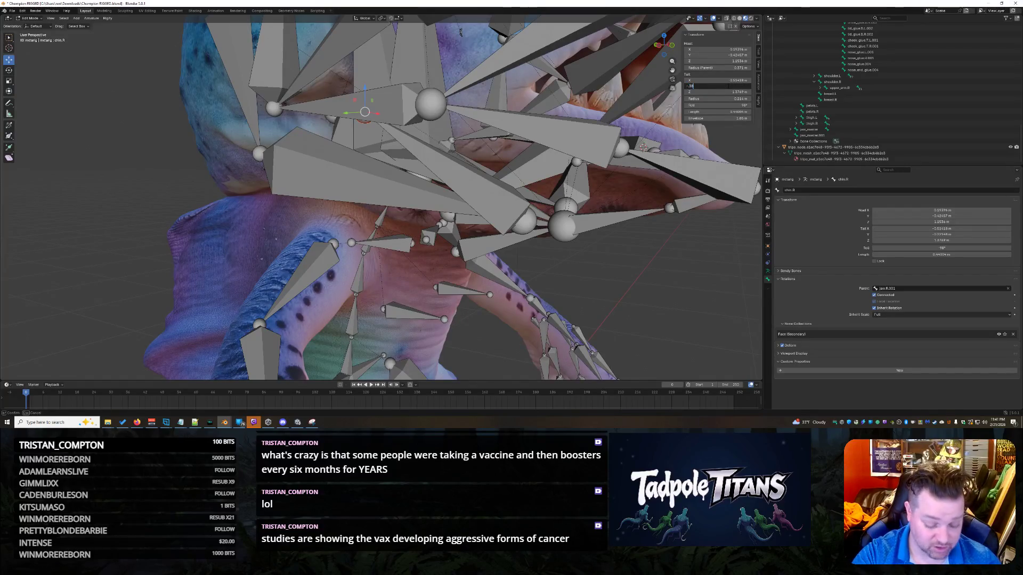
type("78")
key("Return")
middle_click_drag(663, 280, 607, 282)
left_click(725, 80)
key("BackSpace")
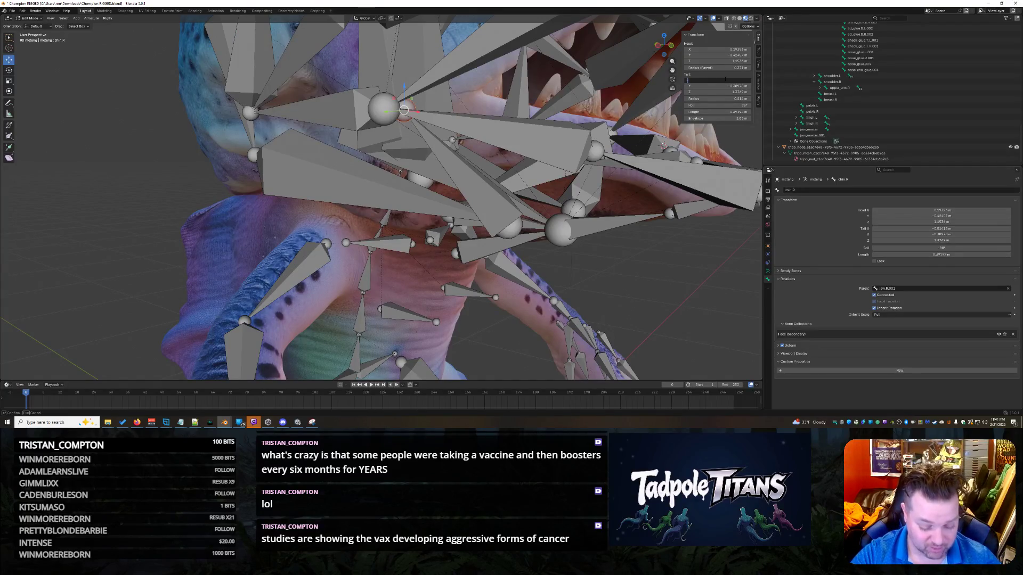
type("-0.56822")
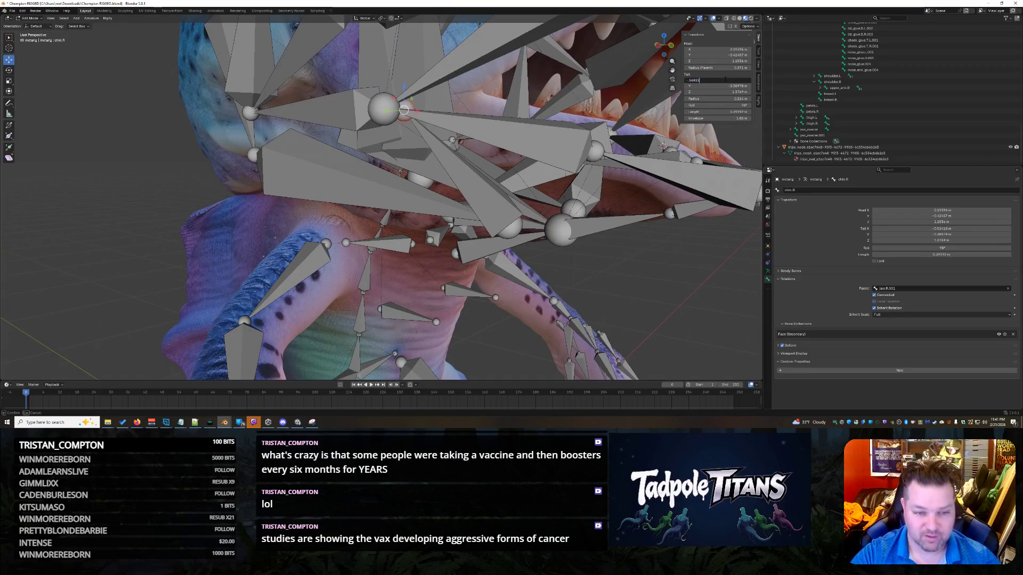
key("Return")
scroll(695, 294, "down", 3)
mouse_move(696, 294)
middle_mouse_down()
mouse_move(605, 267)
mouse_move(584, 211)
mouse_move(642, 196)
mouse_move(611, 196)
mouse_move(593, 211)
middle_mouse_up()
key("ctrl+s")
- Save Champion RIGGED.blend again, then box-select all of the armature's bones
scroll(593, 211, "down", 3)
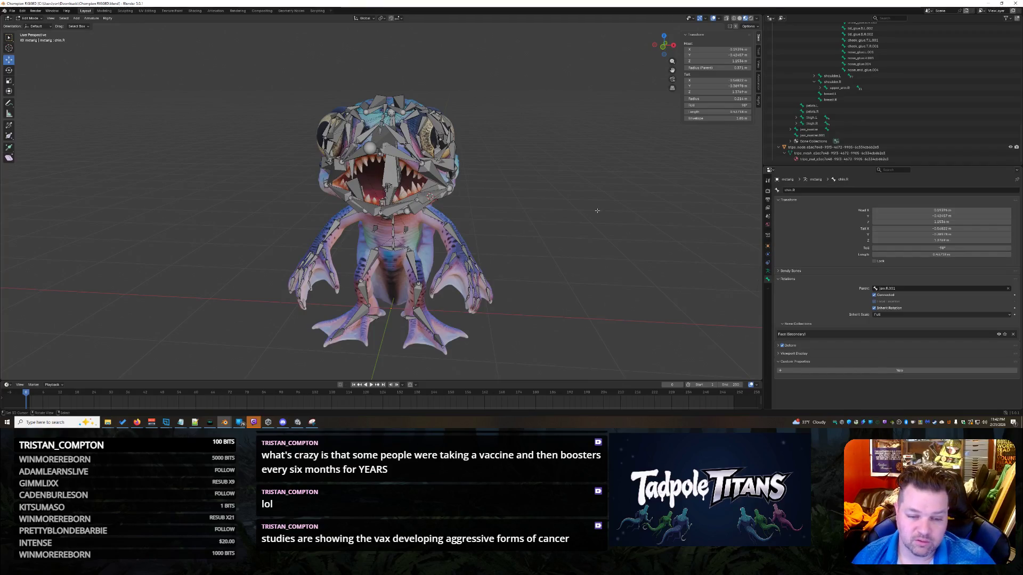
right_click(554, 232, "shift")
key("ctrl+s")
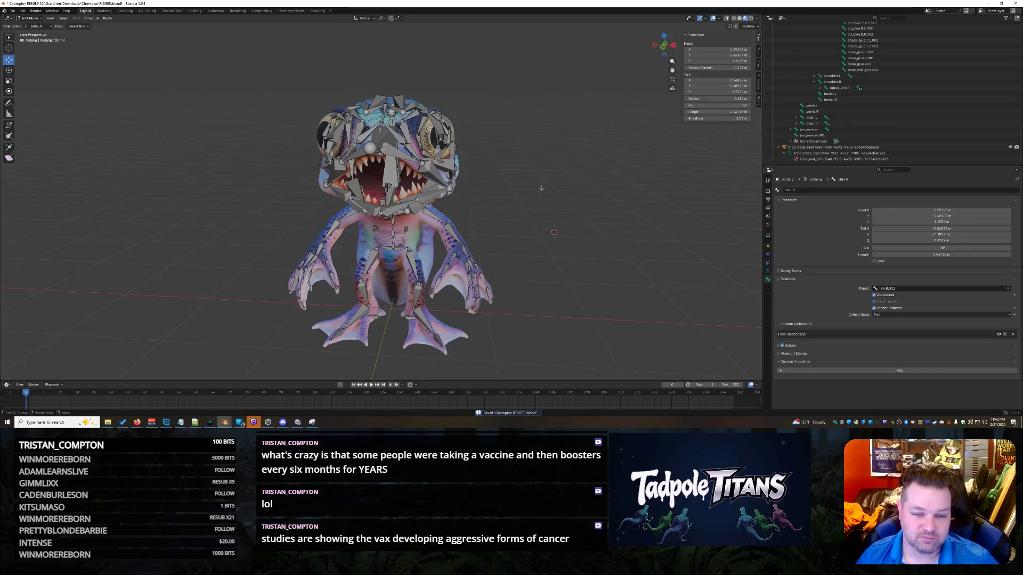
mouse_move(518, 181)
middle_mouse_down()
mouse_move(538, 176)
mouse_move(519, 184)
mouse_move(516, 162)
mouse_move(533, 202)
middle_mouse_up()
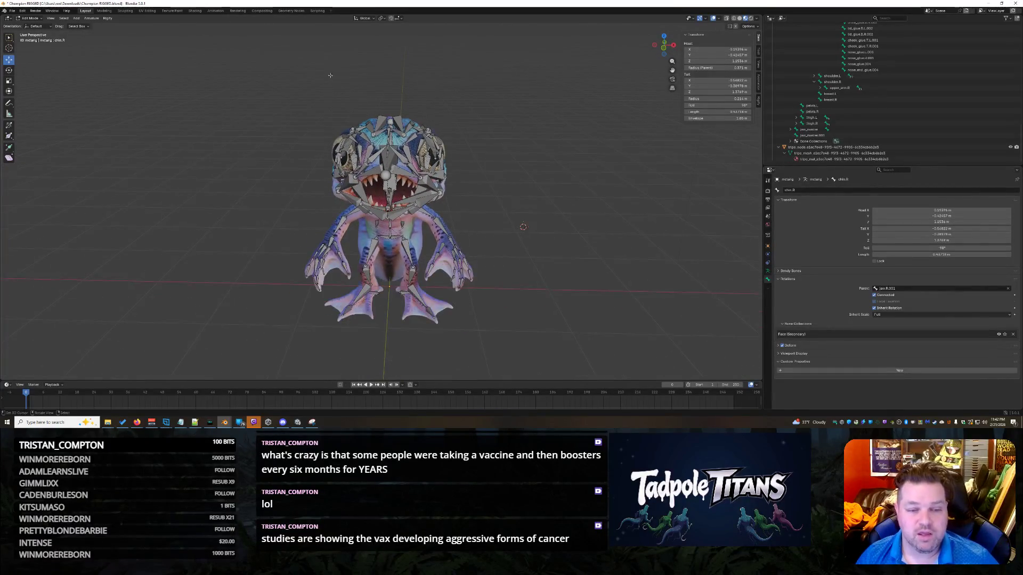
scroll(586, 267, "down", 2)
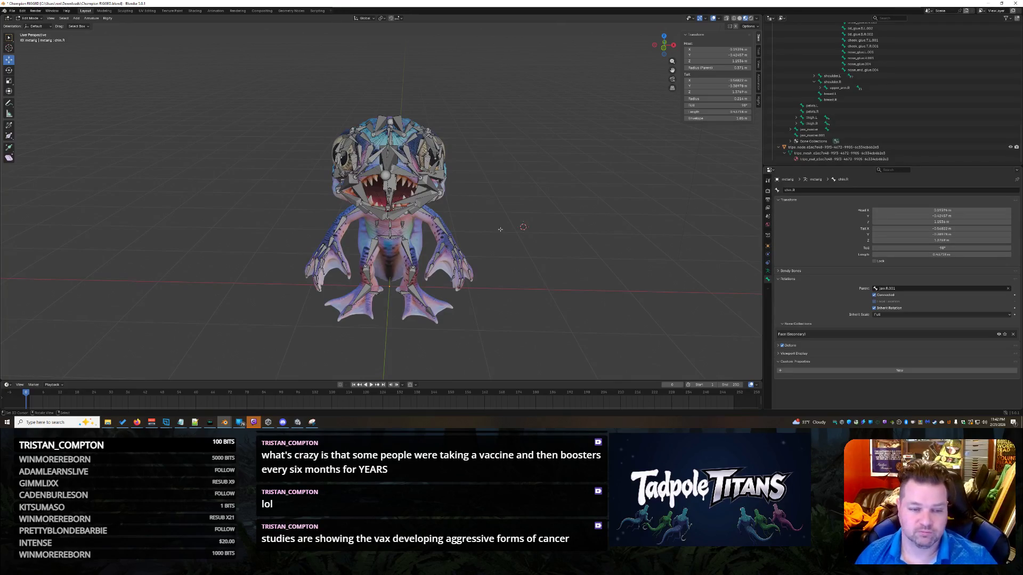
mouse_move(253, 83)
left_mouse_down()
mouse_move(303, 150)
mouse_move(522, 351)
left_mouse_up()
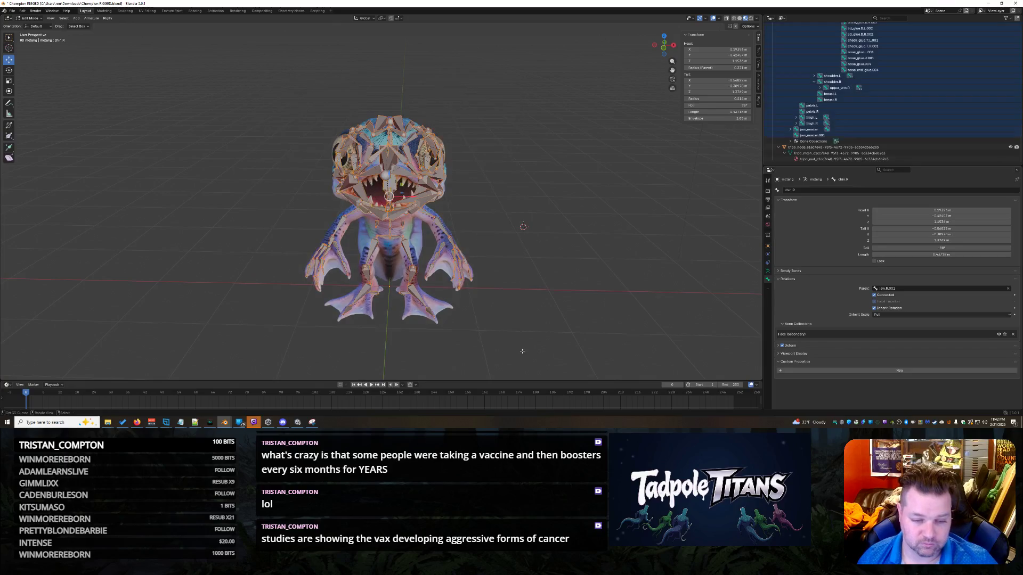
- Deselect all bones and try Rigify's Generate Rig, which fails on chin_end_glue.001
left_click(676, 249)
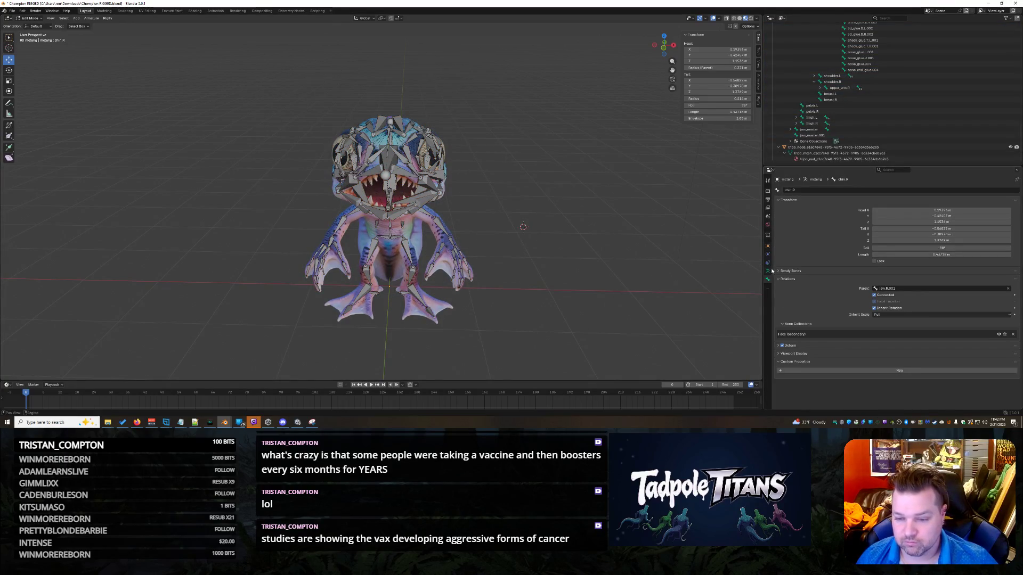
left_click(768, 271)
scroll(820, 315, "down", 2)
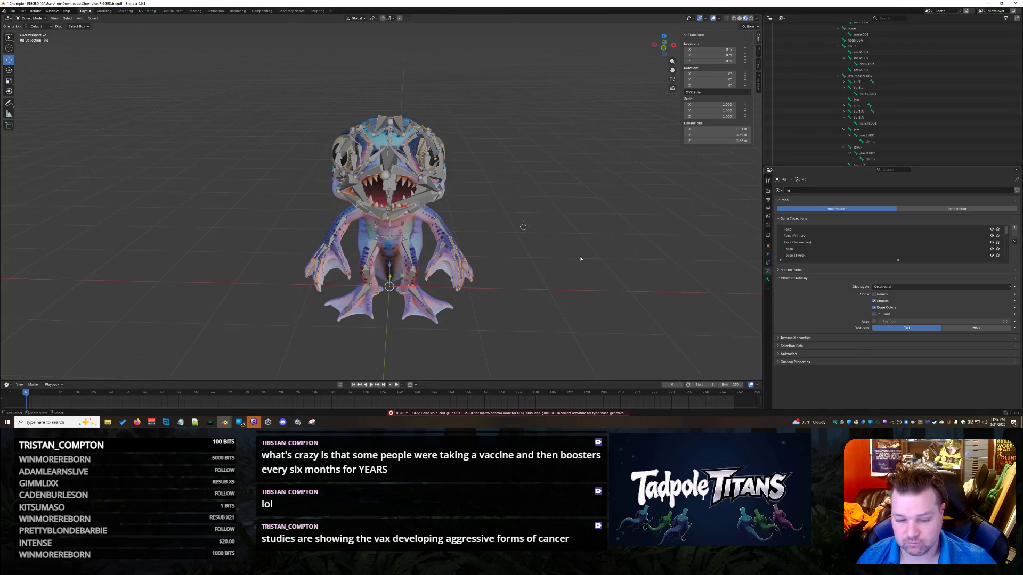
scroll(852, 122, "down", 15)
- Return to the metarig in Edit Mode and orbit to a three-quarter view of the creature
left_click(845, 116)
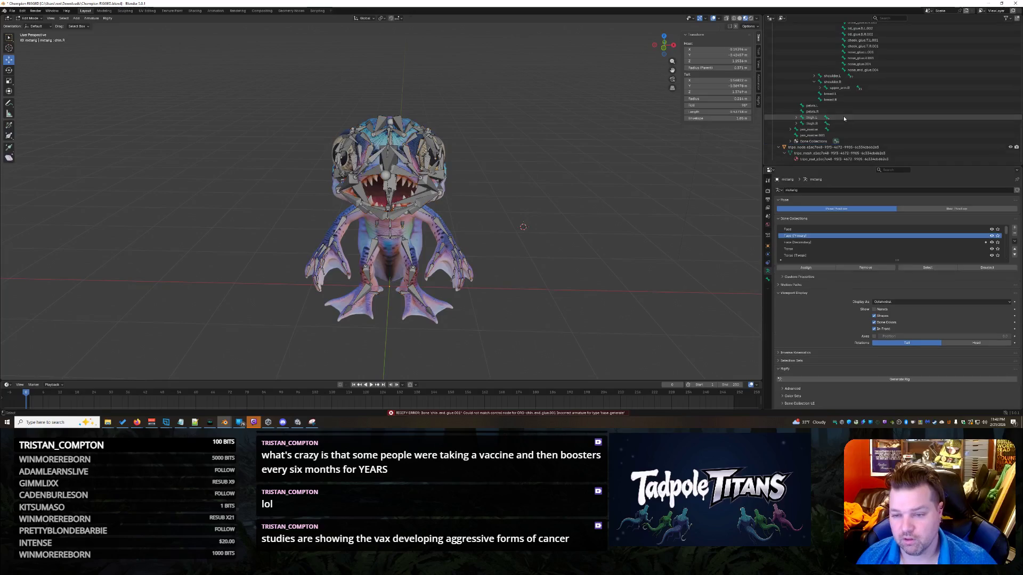
left_click(577, 185)
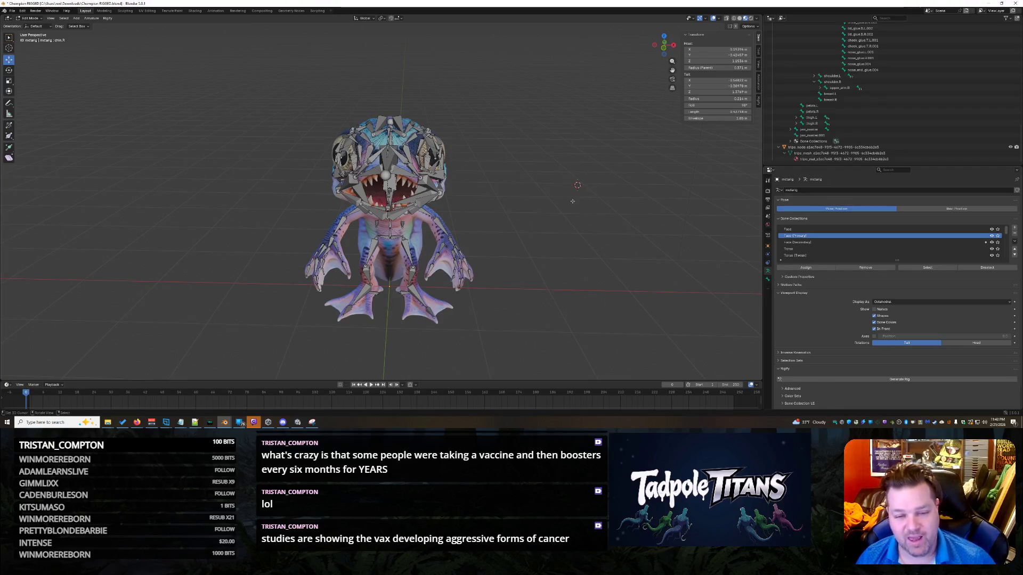
mouse_move(572, 202)
middle_mouse_down()
mouse_move(602, 219)
mouse_move(589, 235)
mouse_move(607, 234)
mouse_move(530, 238)
middle_mouse_up()
scroll(554, 235, "up", 3)
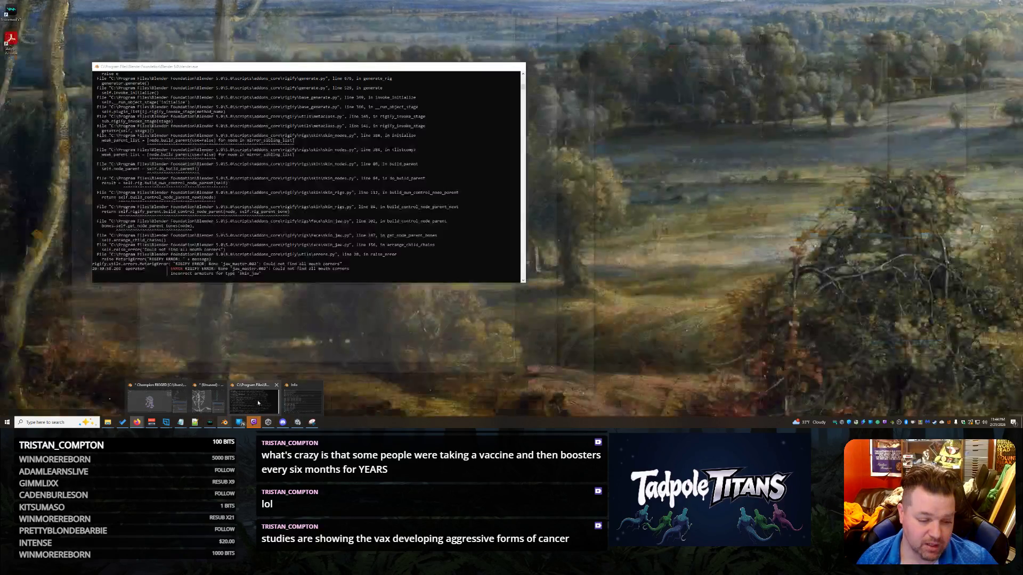
- Bring up the system console and select the Rigify error lines about ORG-chin_end_glue.001
left_click(266, 400)
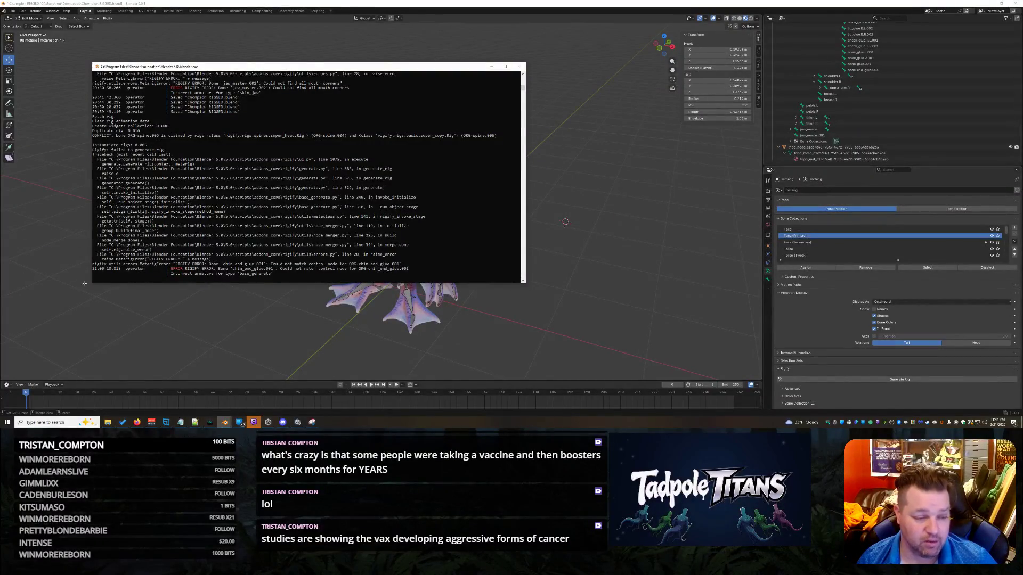
left_click(281, 277)
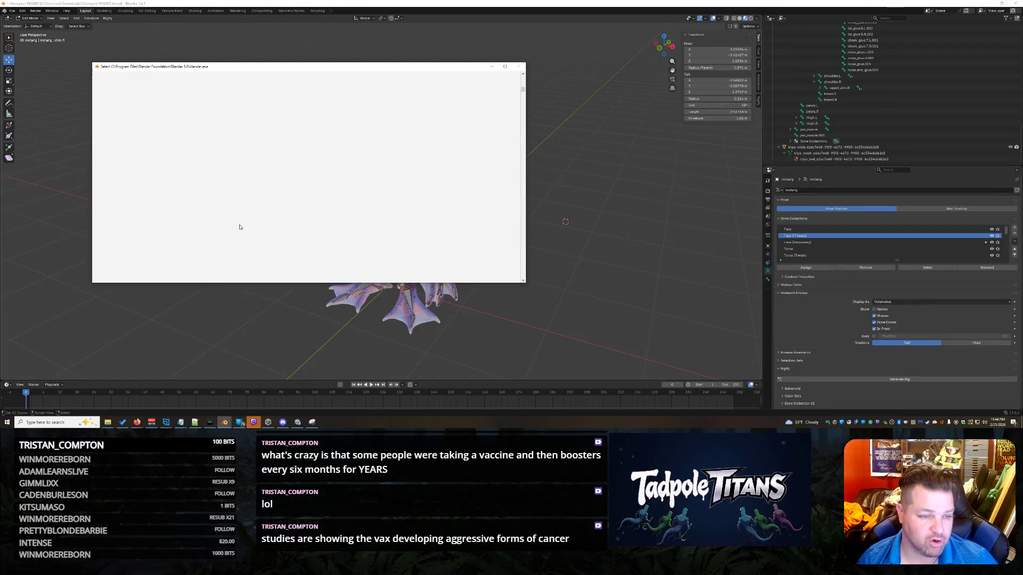
scroll(325, 164, "down", 2)
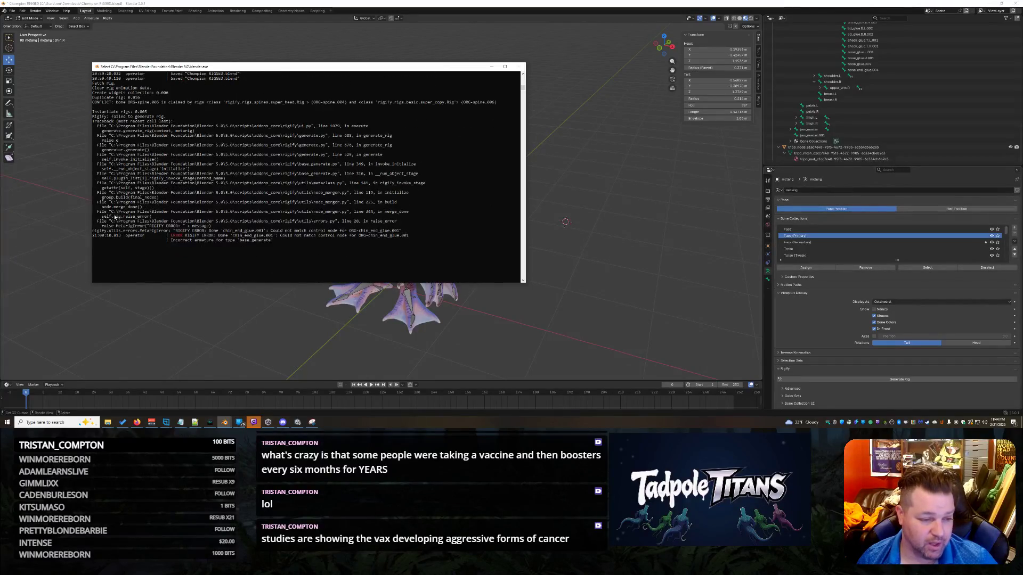
left_click_drag(98, 221, 410, 242)
- Copy the selected error text, minimize the console, and orbit to a near-front view
right_click(411, 242)
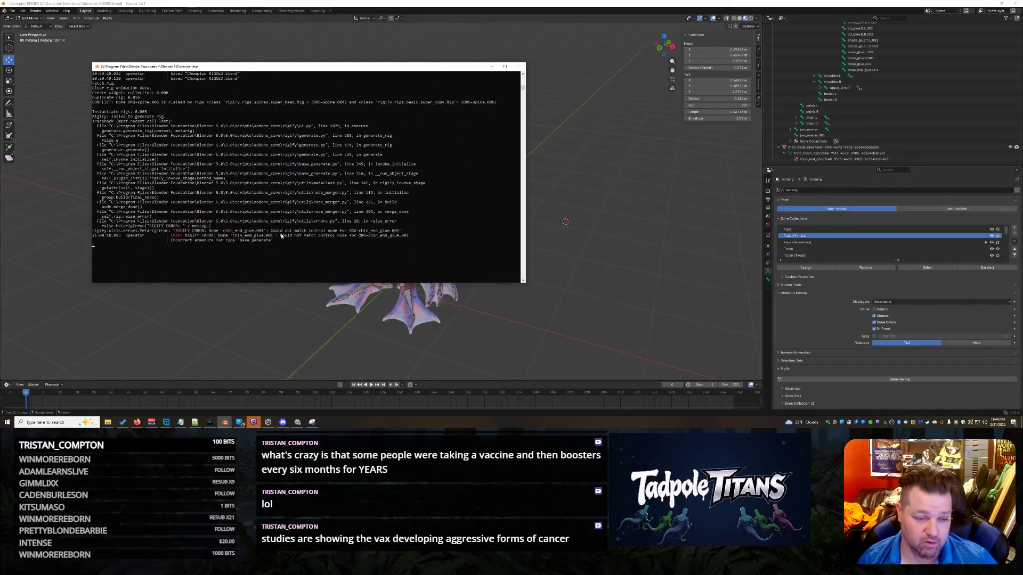
left_click(492, 66)
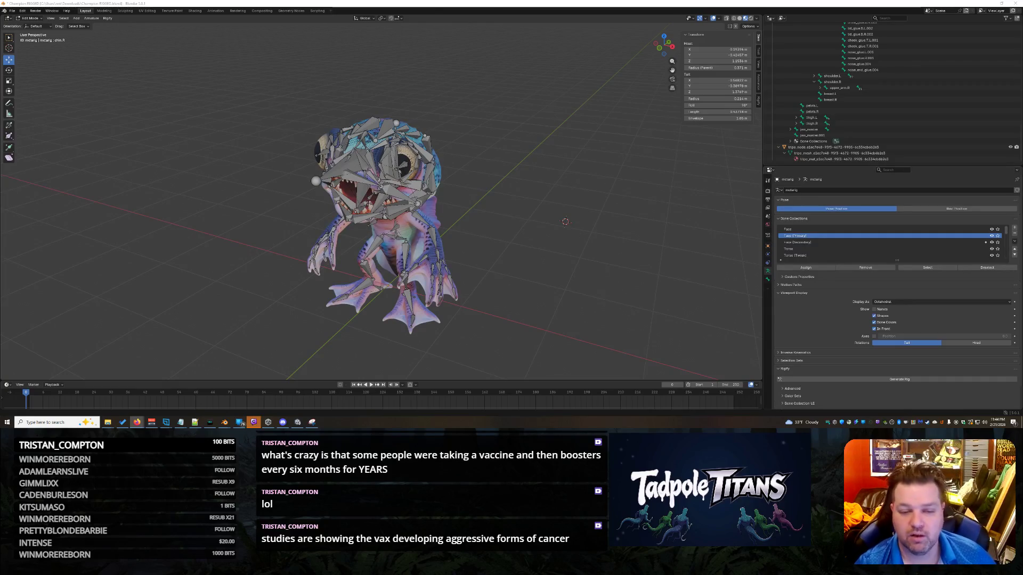
mouse_move(524, 250)
middle_mouse_down()
mouse_move(557, 276)
mouse_move(547, 282)
middle_mouse_up()
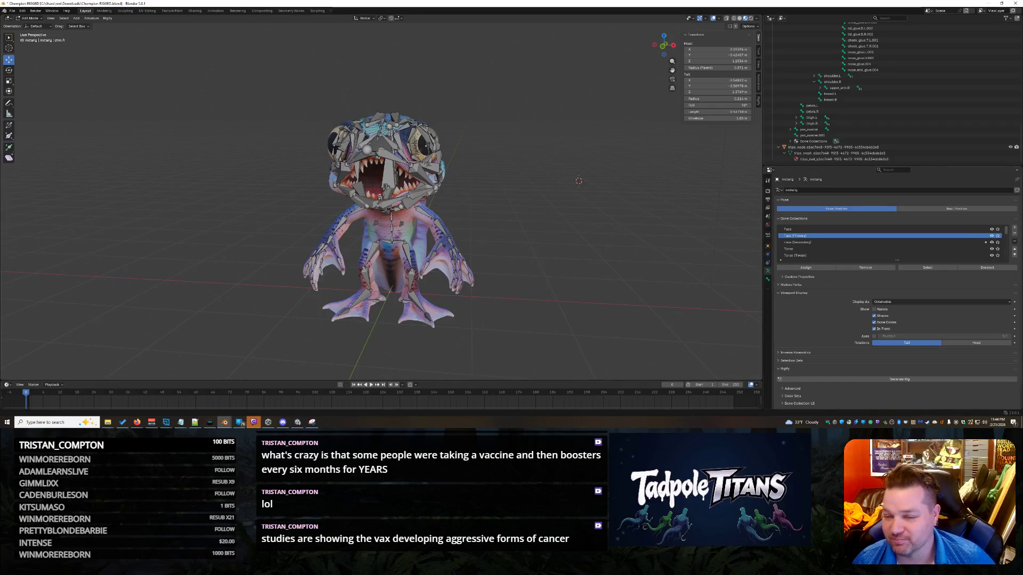
- Collapse jaw_master.002, brow.D.L.004 and brow.B.R.004 in the Outliner, then select cheek_glue.T.R.001
scroll(913, 123, "up", 10)
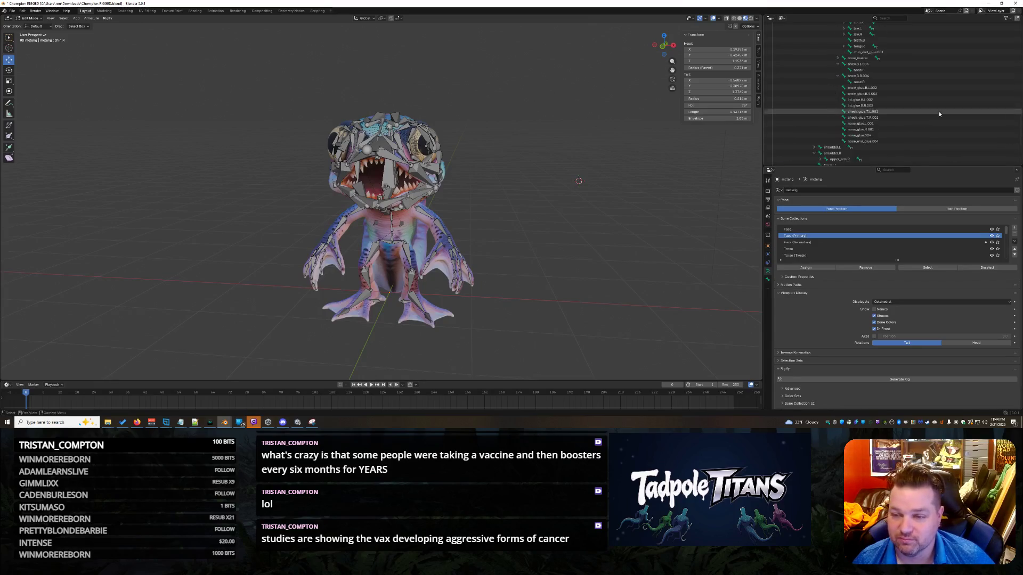
scroll(921, 98, "down", 3)
left_click(837, 93)
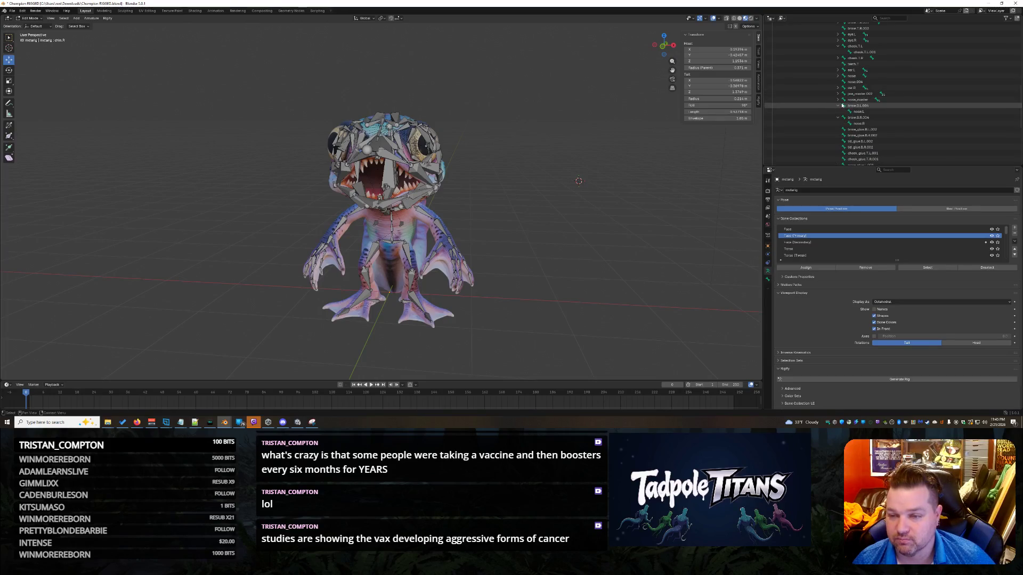
left_click(837, 105)
left_click(838, 112)
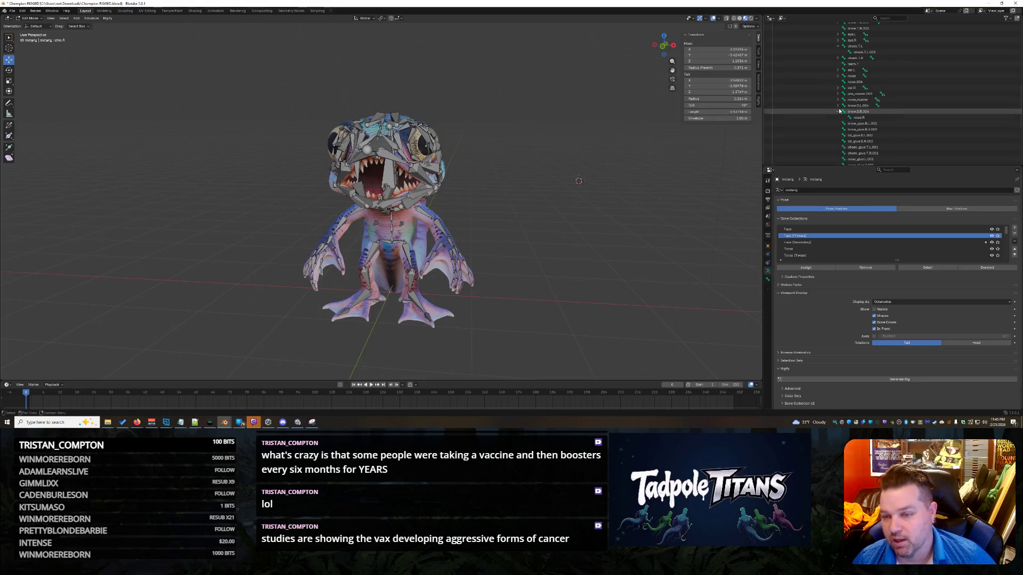
scroll(865, 129, "down", 5)
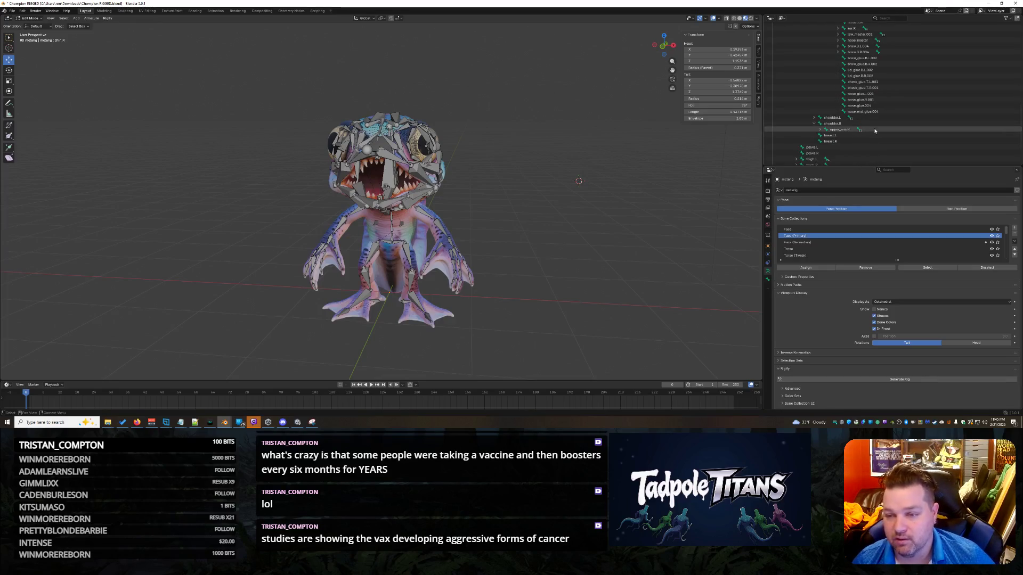
left_click(886, 88)
- Frame the view on cheek_glue.T.R.001 from the side and compare it with cheek.B.R
middle_click_drag(527, 209, 663, 214)
key("KP_Decimal")
scroll(648, 208, "up", 4)
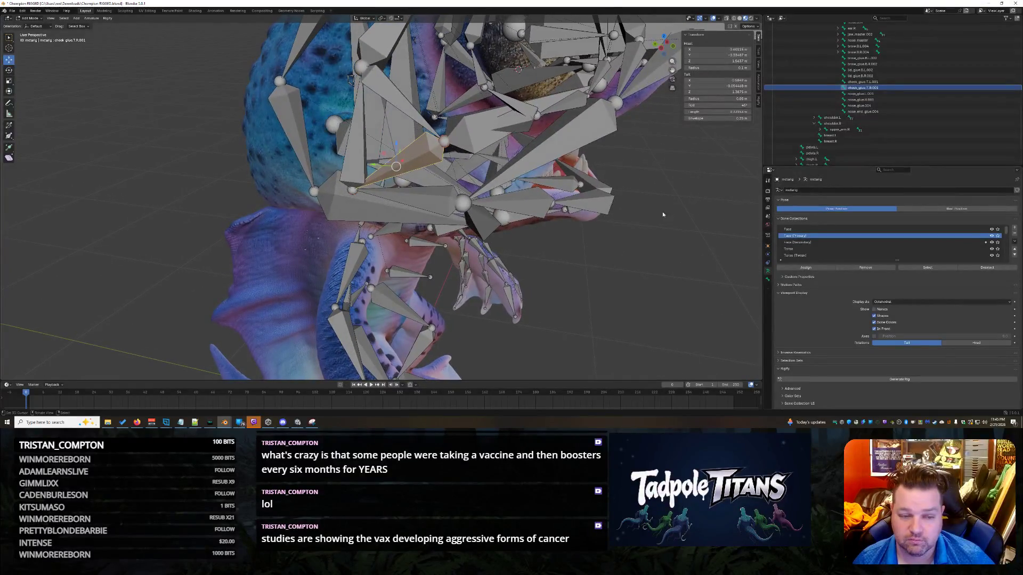
left_click(354, 193)
left_click(408, 162)
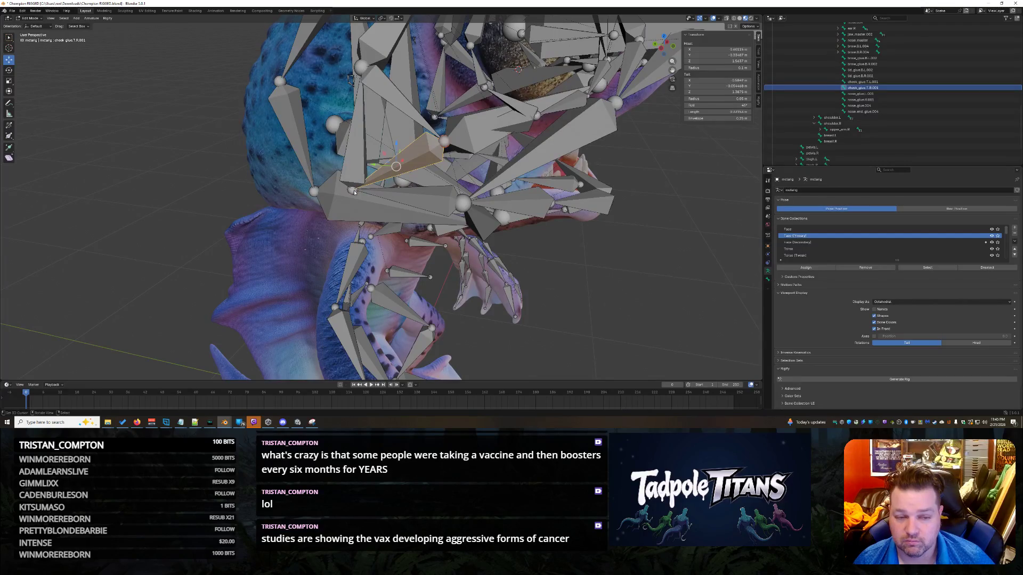
- Select mouth_corner.L, cheek.B.R and nearby face bones to compare them, then clear the selection
left_click(431, 201)
key("ctrl+z")
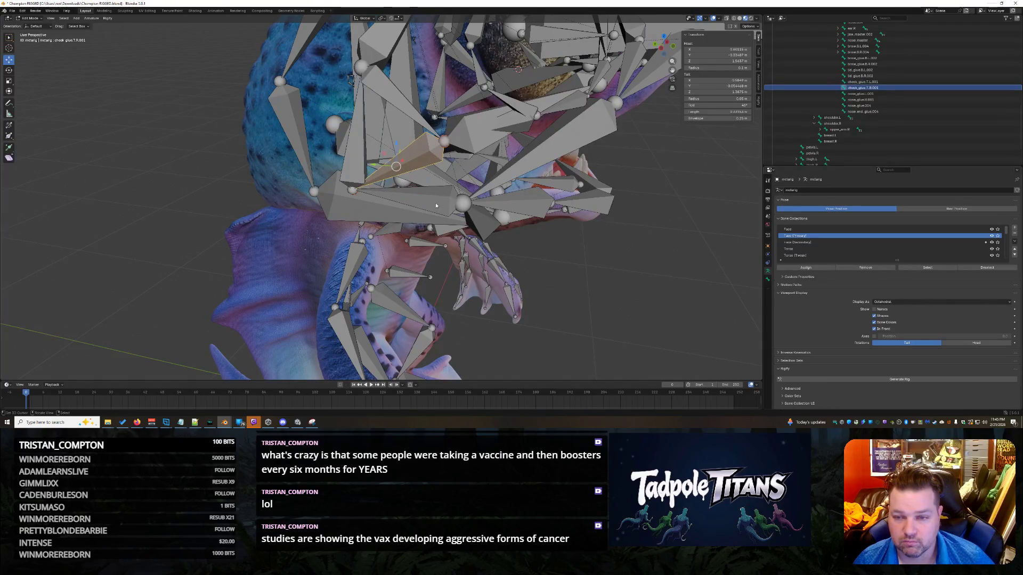
left_click(436, 206)
left_click(438, 210)
left_click(420, 158)
left_click(435, 185)
left_click(426, 154)
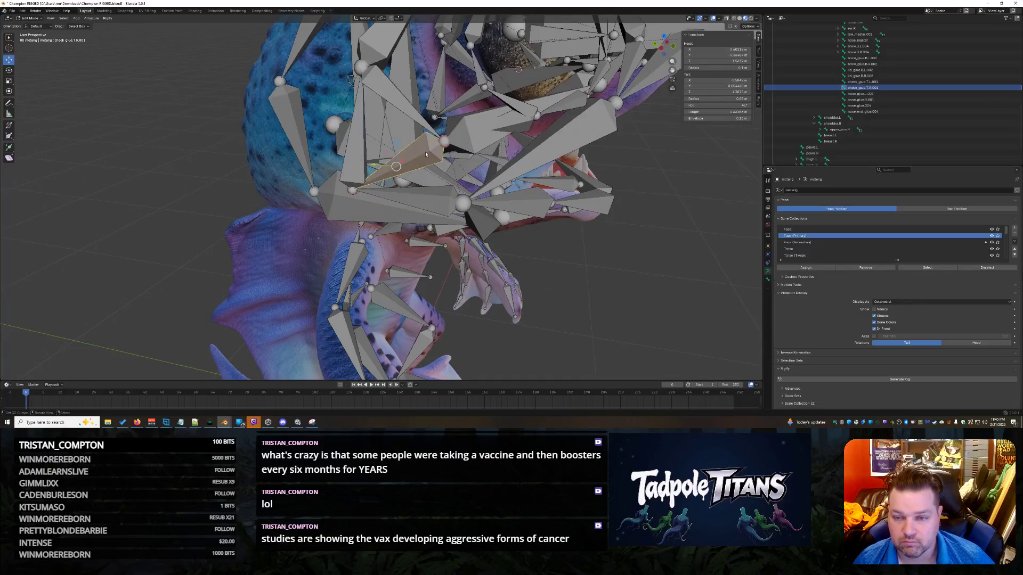
left_click(420, 201)
left_click(645, 299)
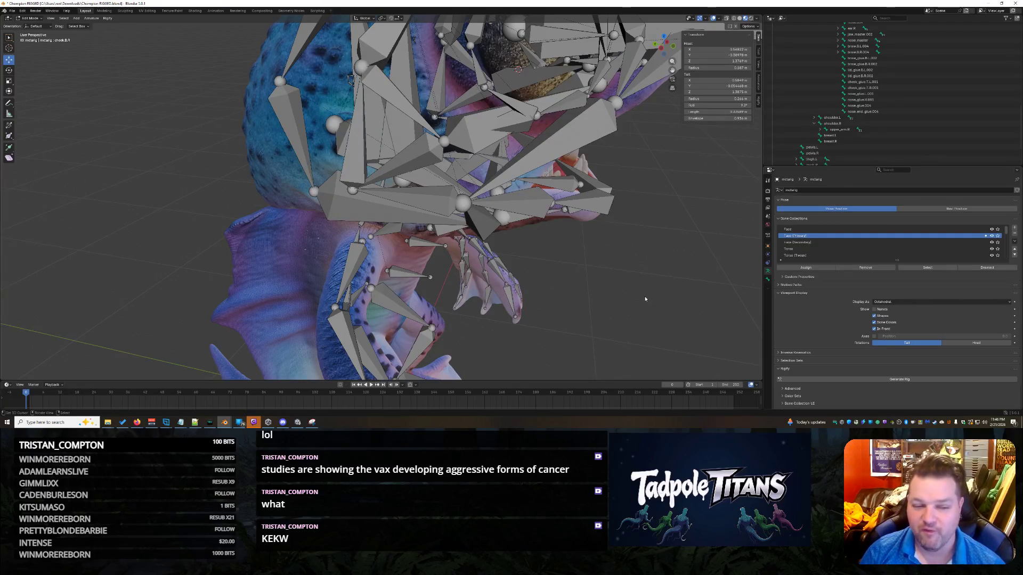
middle_click_drag(646, 299, 612, 268)
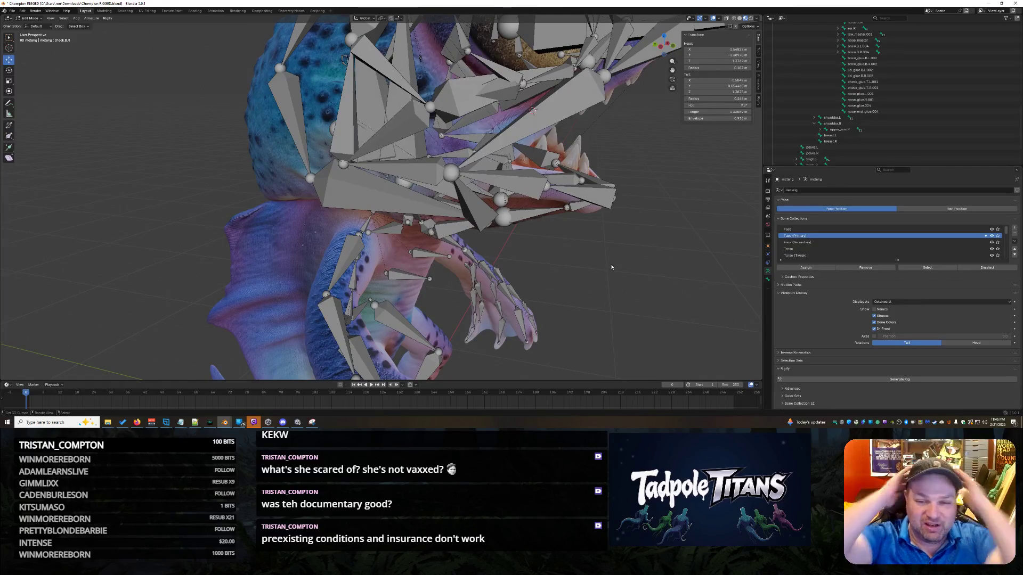
mouse_move(500, 200)
middle_mouse_down()
mouse_move(613, 238)
mouse_move(602, 237)
mouse_move(650, 234)
mouse_move(620, 230)
middle_mouse_up()
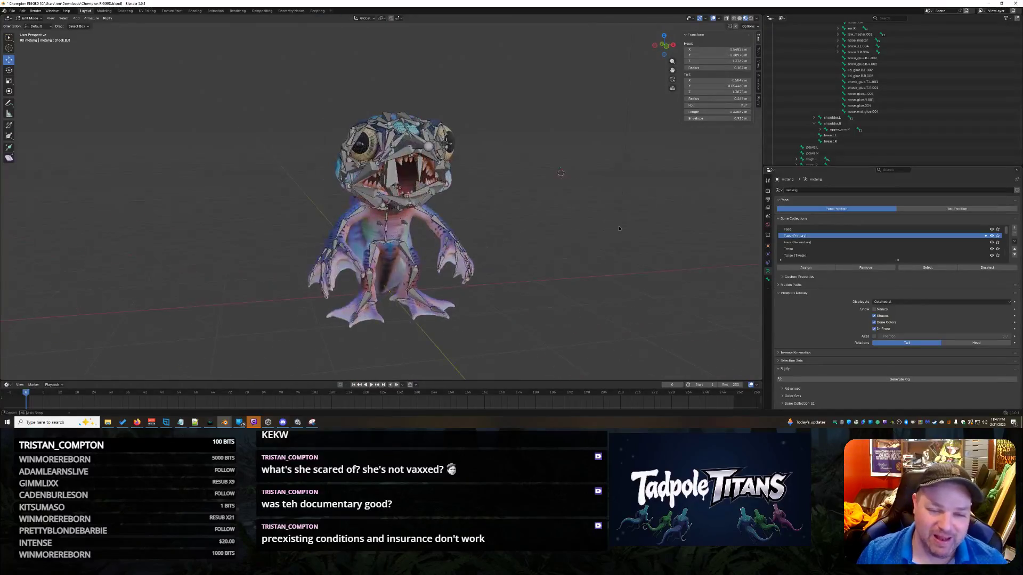
- Collapse cheek.T.L's child entries in the Outliner and orbit around the creature's rig
scroll(620, 231, "up", 3)
scroll(620, 230, "up", 4)
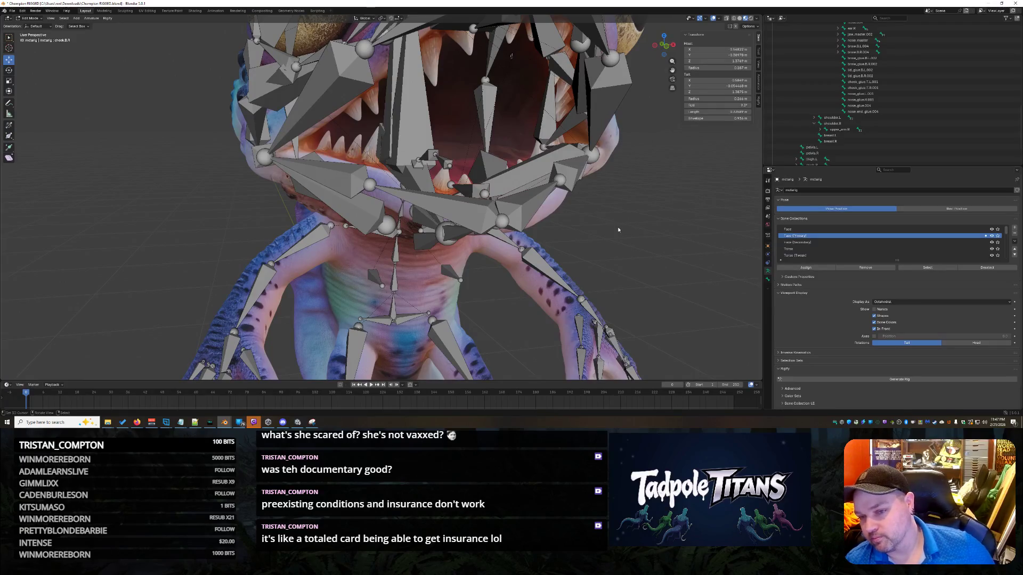
scroll(880, 137, "up", 3)
scroll(881, 134, "up", 8)
scroll(885, 134, "down", 1)
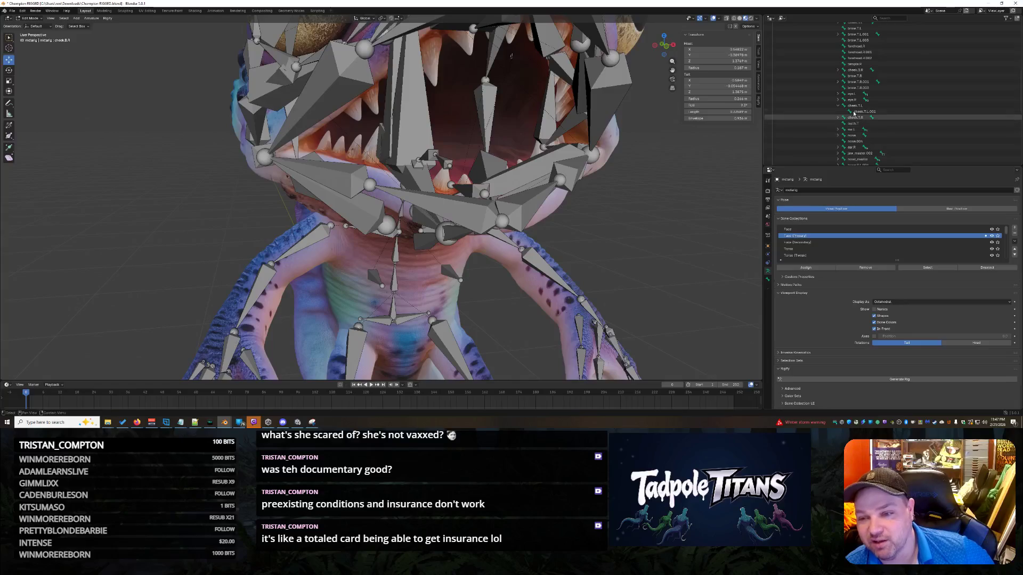
left_click(838, 105)
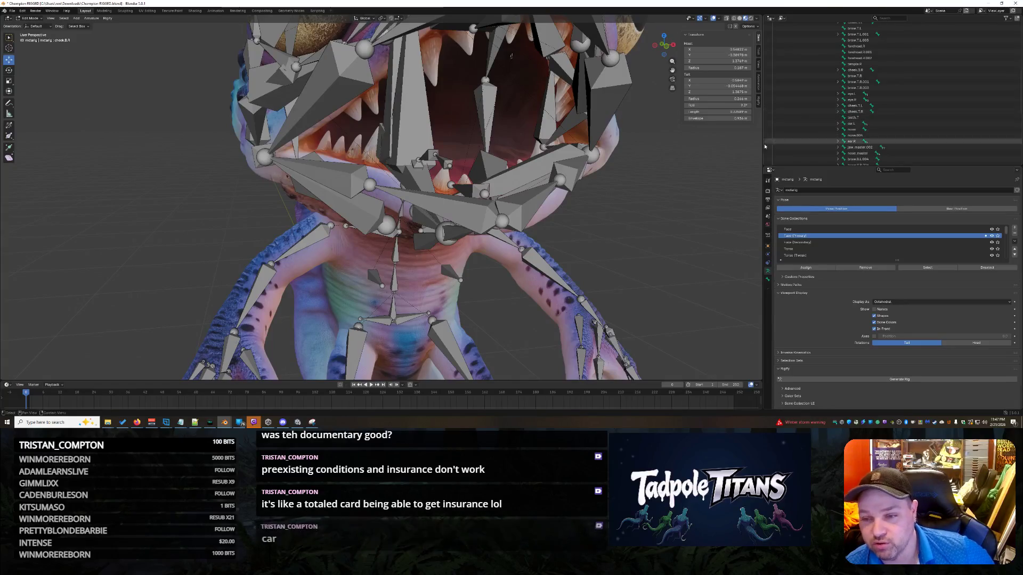
mouse_move(596, 229)
middle_mouse_down()
mouse_move(643, 203)
mouse_move(655, 207)
mouse_move(634, 291)
mouse_move(584, 307)
mouse_move(460, 176)
middle_mouse_up()
left_click(447, 140)
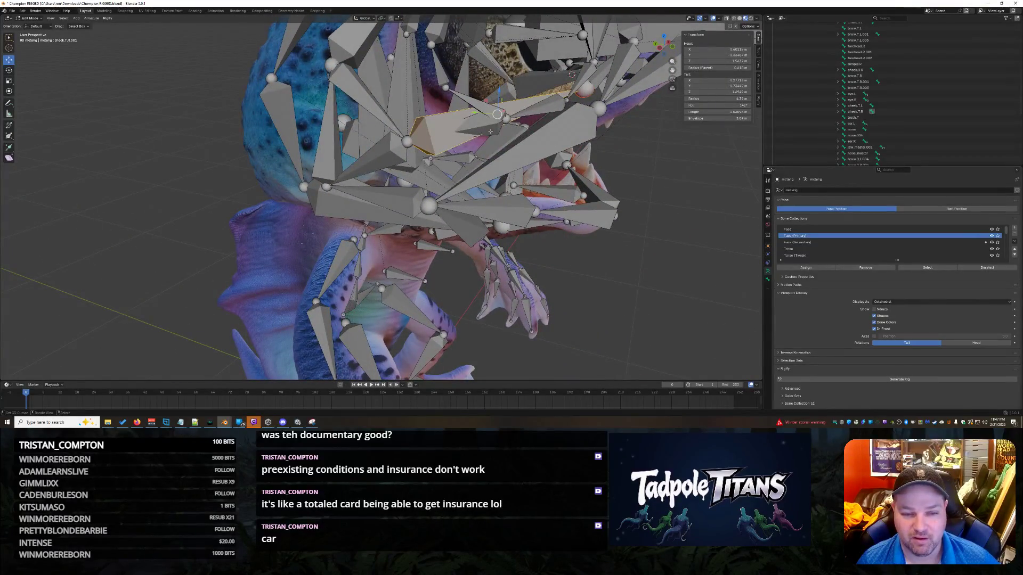
mouse_move(601, 248)
middle_mouse_down()
mouse_move(655, 306)
mouse_move(667, 305)
middle_mouse_up()
mouse_move(667, 306)
middle_mouse_down()
mouse_move(629, 277)
mouse_move(654, 284)
middle_mouse_up()
key("Escape")
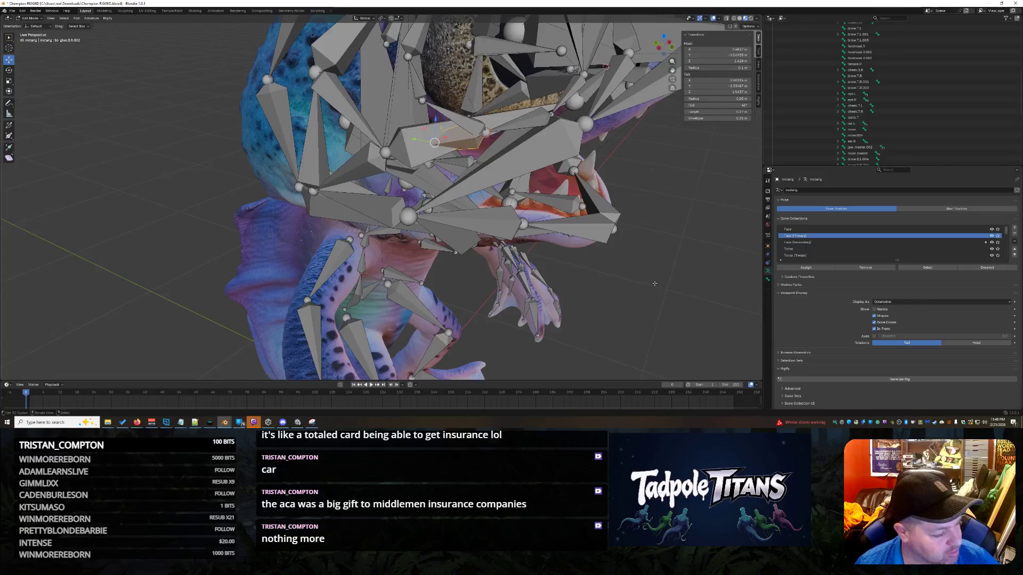
key("alt+a")
mouse_move(657, 284)
middle_mouse_down()
mouse_move(593, 280)
mouse_move(656, 270)
mouse_move(607, 275)
mouse_move(628, 277)
mouse_move(618, 285)
middle_mouse_up()
scroll(628, 285, "down", 10)
scroll(656, 270, "up", 5)
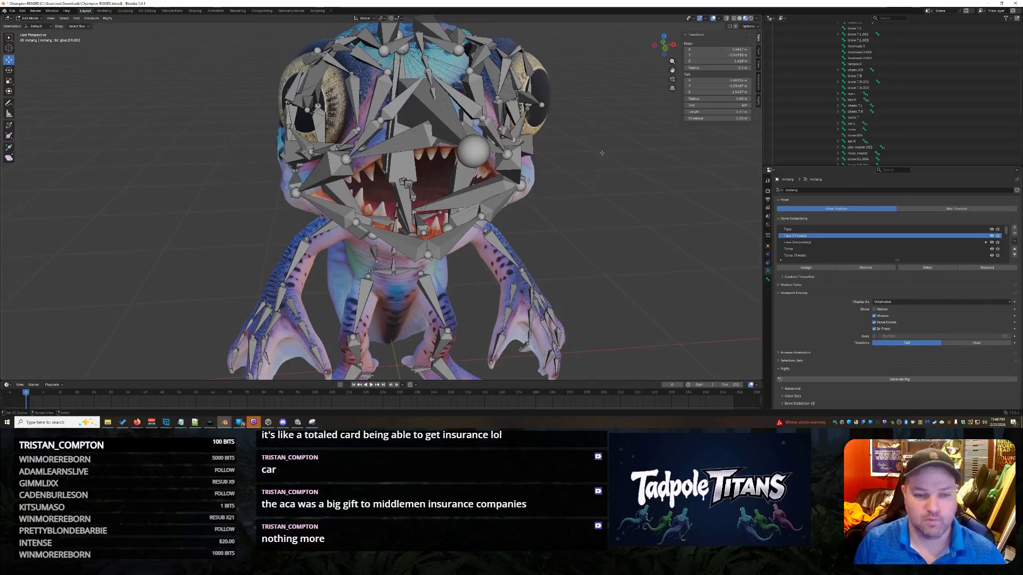
mouse_move(617, 224)
middle_mouse_down()
mouse_move(619, 242)
mouse_move(669, 234)
mouse_move(549, 231)
middle_mouse_up()
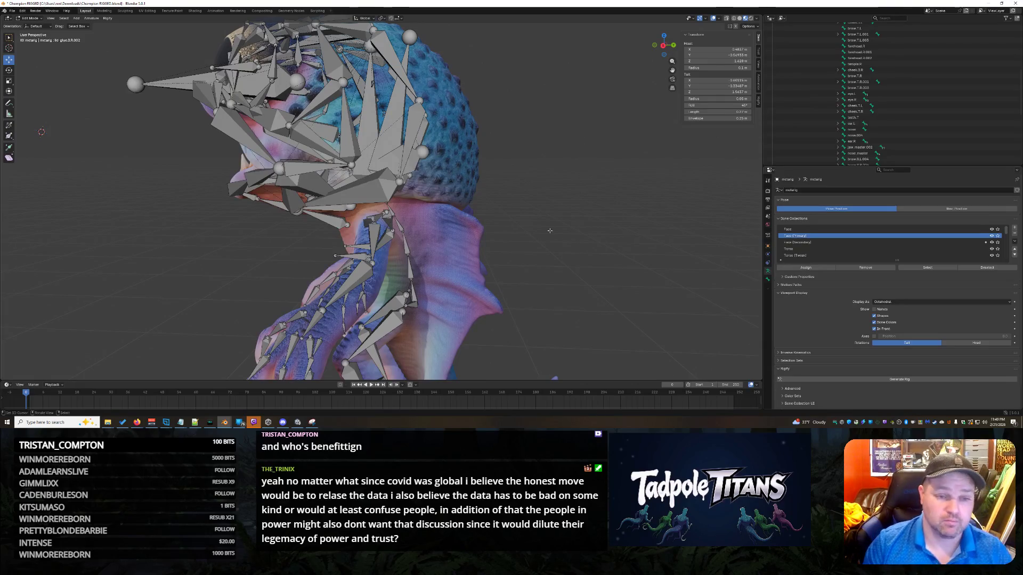
mouse_move(550, 230)
middle_mouse_down()
mouse_move(599, 232)
mouse_move(582, 220)
mouse_move(576, 272)
middle_mouse_up()
scroll(601, 230, "up", 4)
middle_click_drag(311, 223, 353, 225)
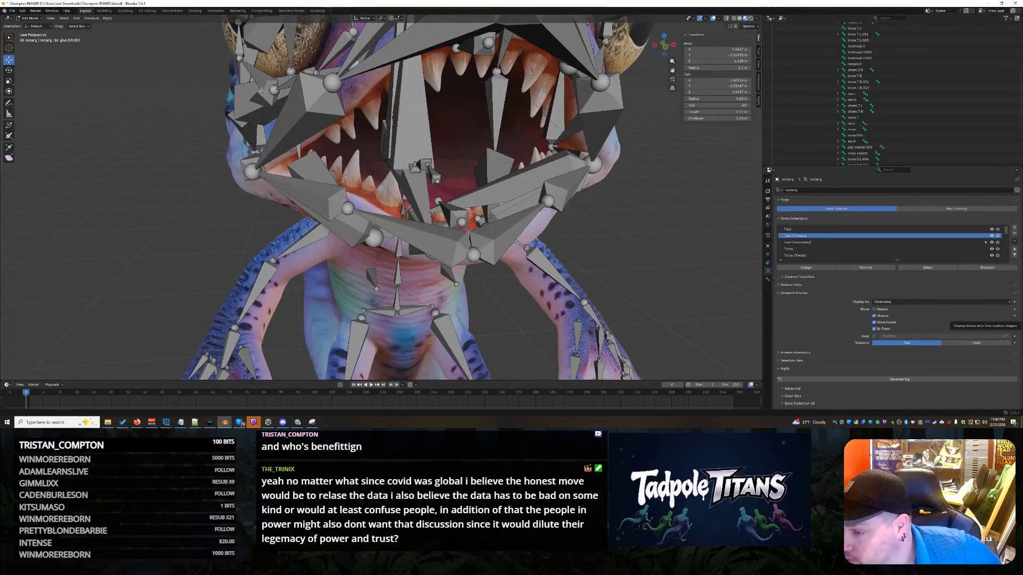
middle_click_drag(565, 235, 613, 235)
scroll(936, 84, "down", 10)
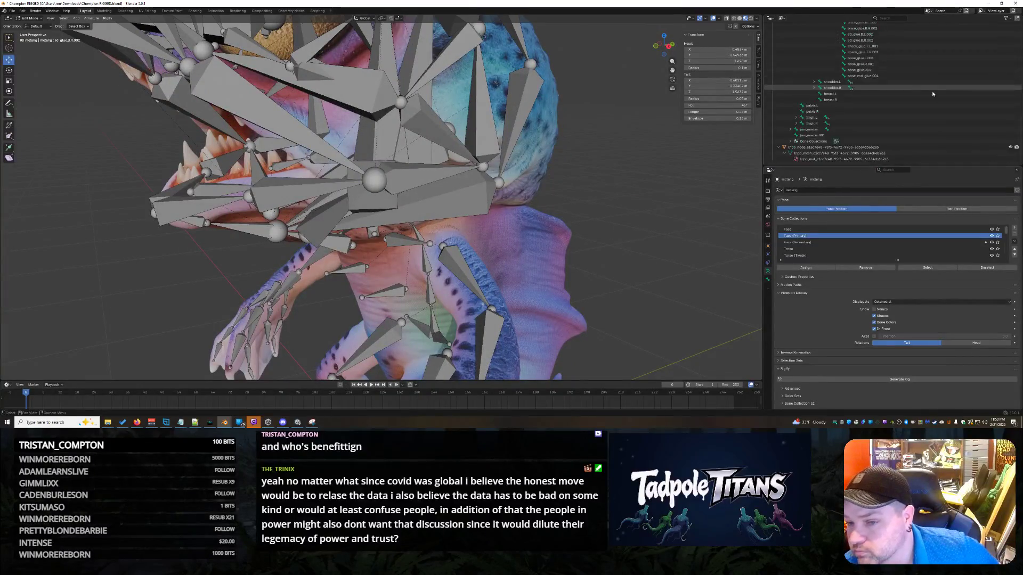
scroll(885, 129, "up", 5)
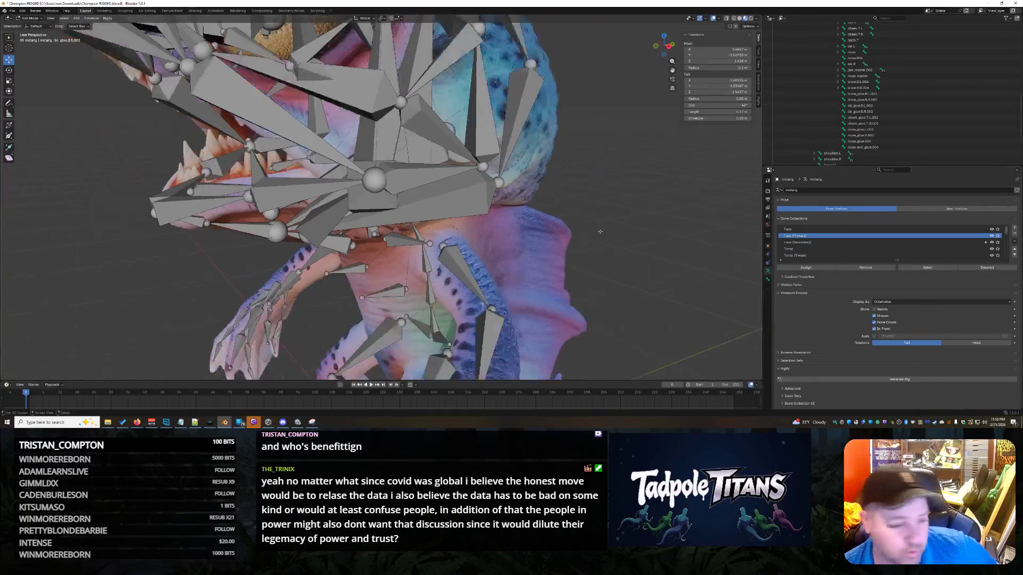
scroll(585, 236, "down", 6)
mouse_move(594, 228)
middle_mouse_down()
mouse_move(645, 235)
mouse_move(620, 242)
mouse_move(605, 231)
mouse_move(671, 234)
mouse_move(589, 223)
mouse_move(671, 235)
mouse_move(665, 217)
middle_mouse_up()
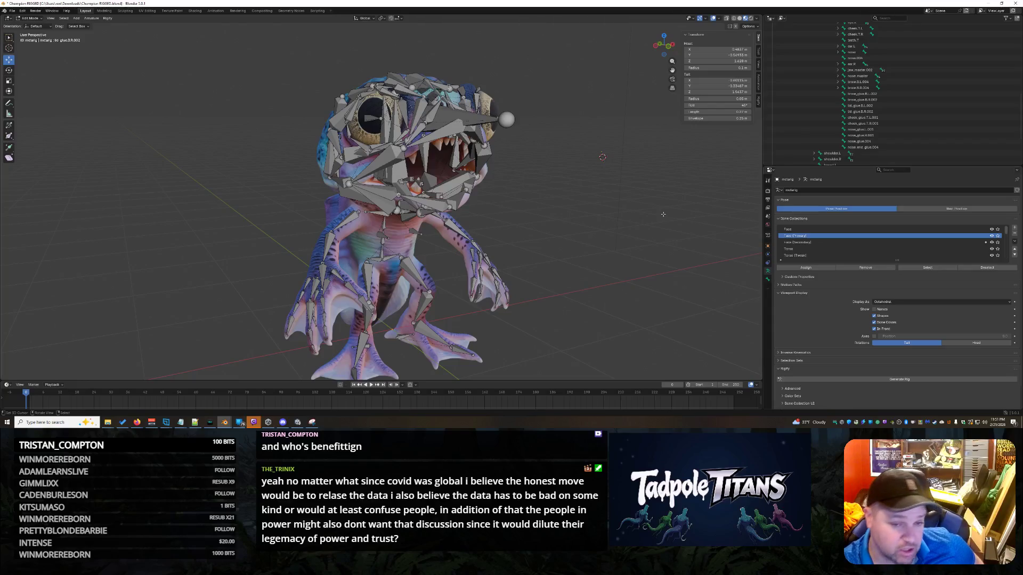
left_click(441, 138)
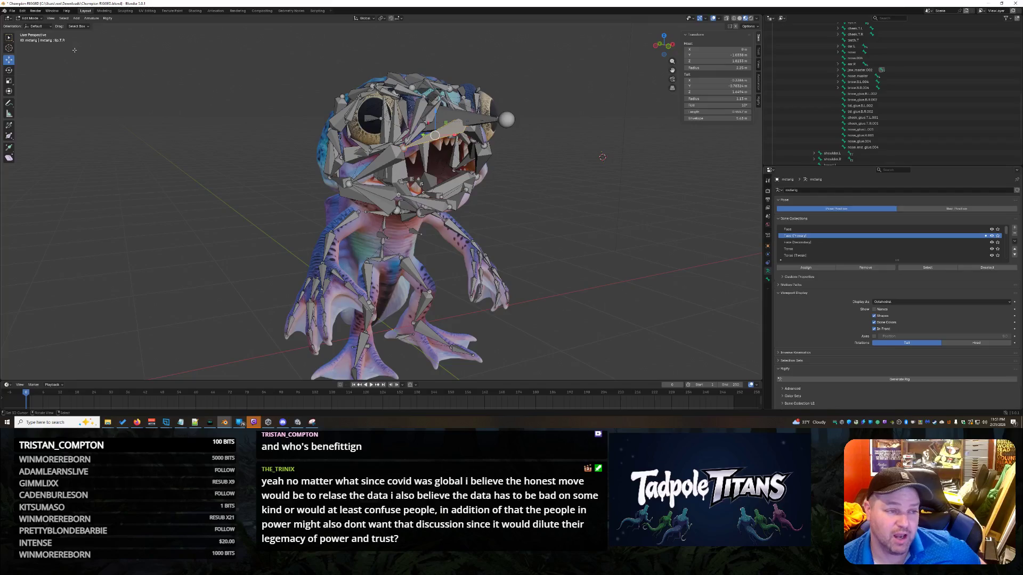
left_click(384, 158)
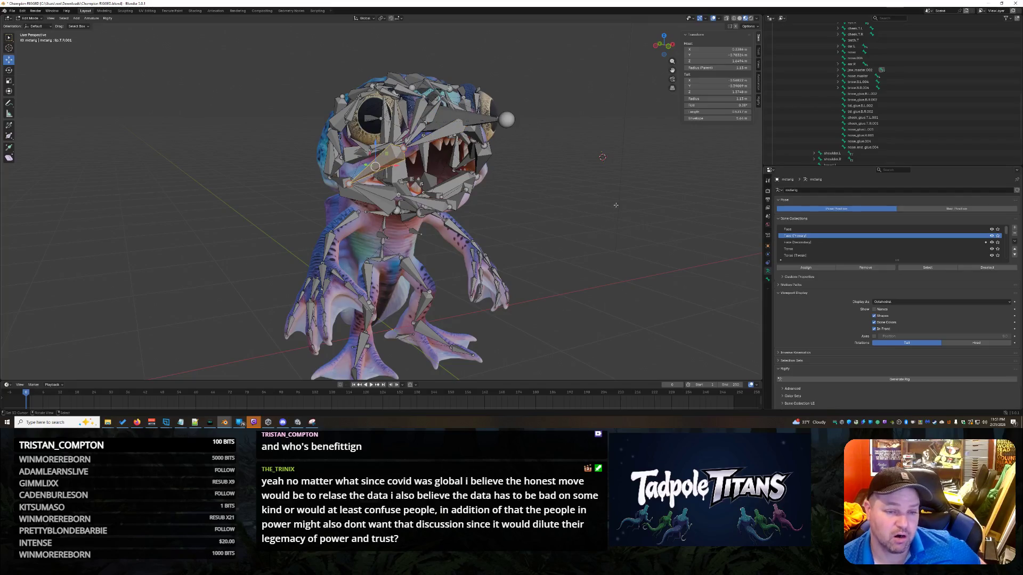
middle_click_drag(511, 200, 658, 212)
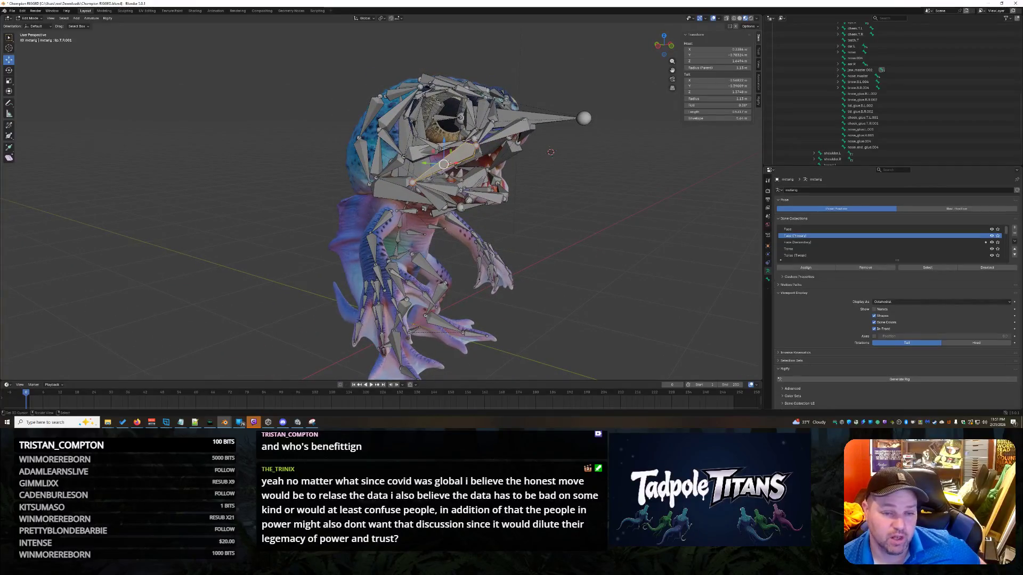
left_click(428, 195)
mouse_move(673, 241)
middle_mouse_down()
mouse_move(639, 245)
mouse_move(594, 230)
mouse_move(642, 220)
mouse_move(610, 228)
mouse_move(649, 234)
mouse_move(603, 207)
middle_mouse_up()
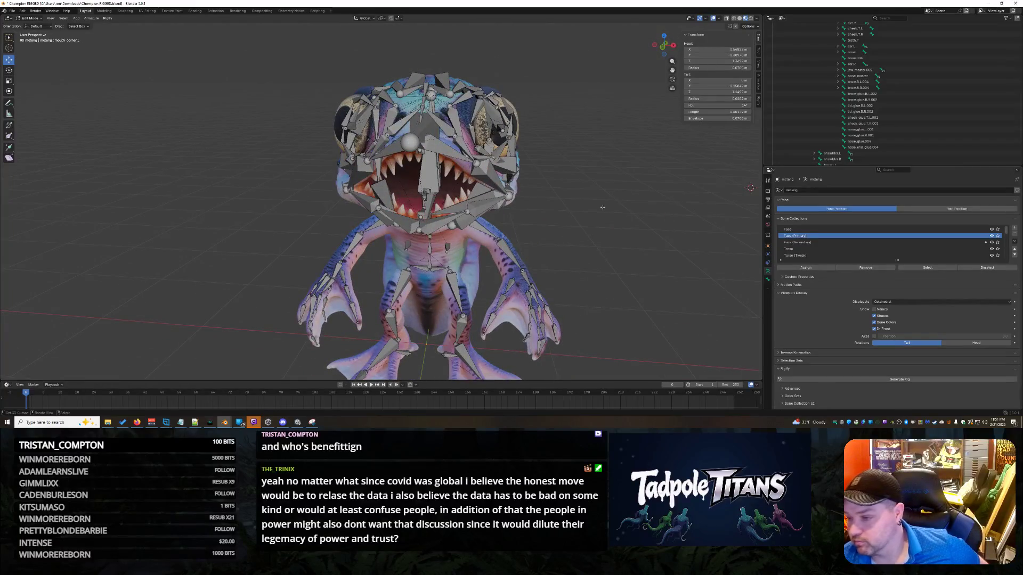
- Orbit to face the front, scroll through the Outliner bone list, and activate its name search field
mouse_move(600, 251)
middle_mouse_down()
mouse_move(632, 248)
mouse_move(599, 242)
middle_mouse_up()
scroll(900, 104, "down", 5)
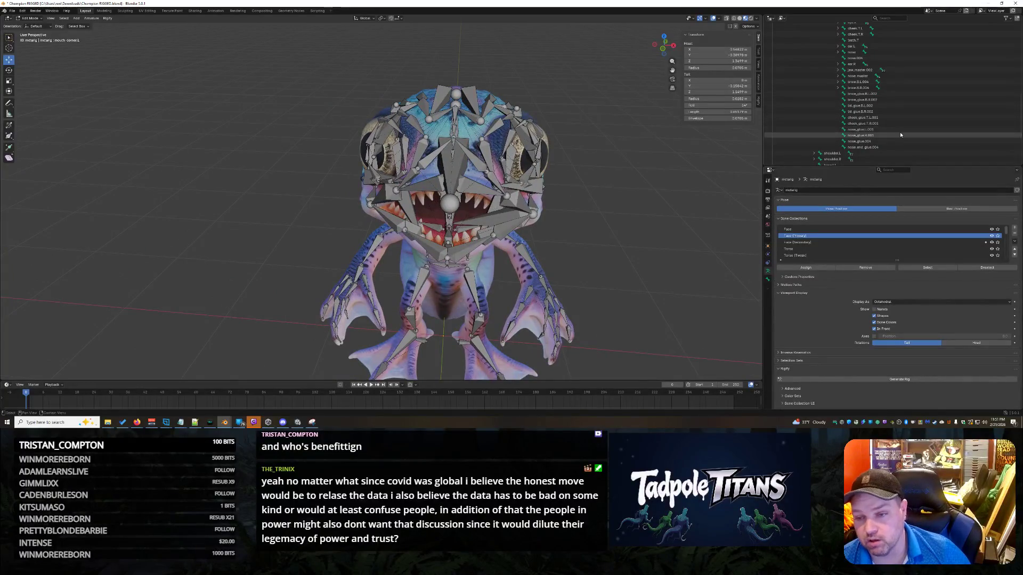
scroll(901, 135, "up", 8)
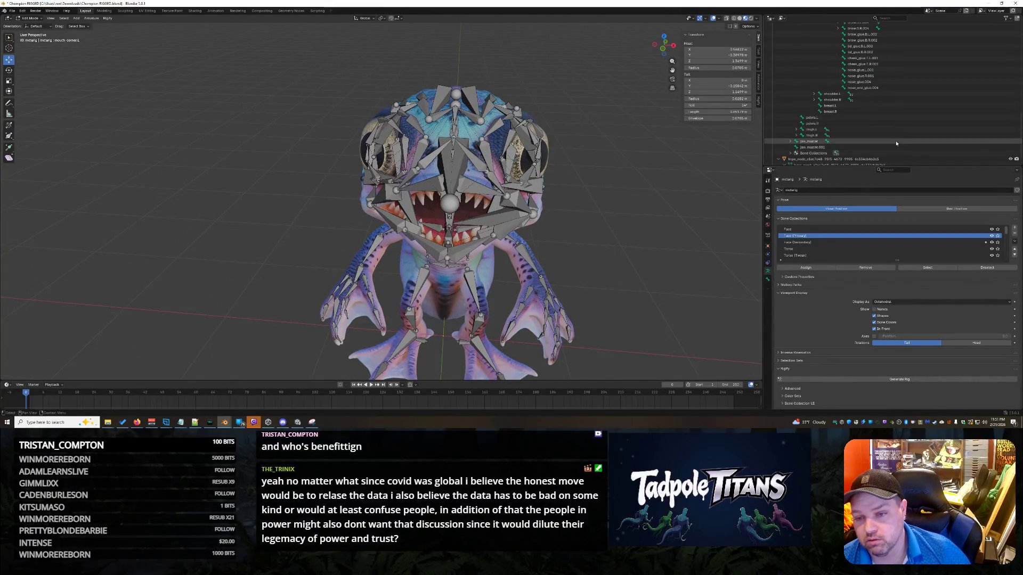
scroll(898, 139, "up", 2)
scroll(898, 139, "down", 10)
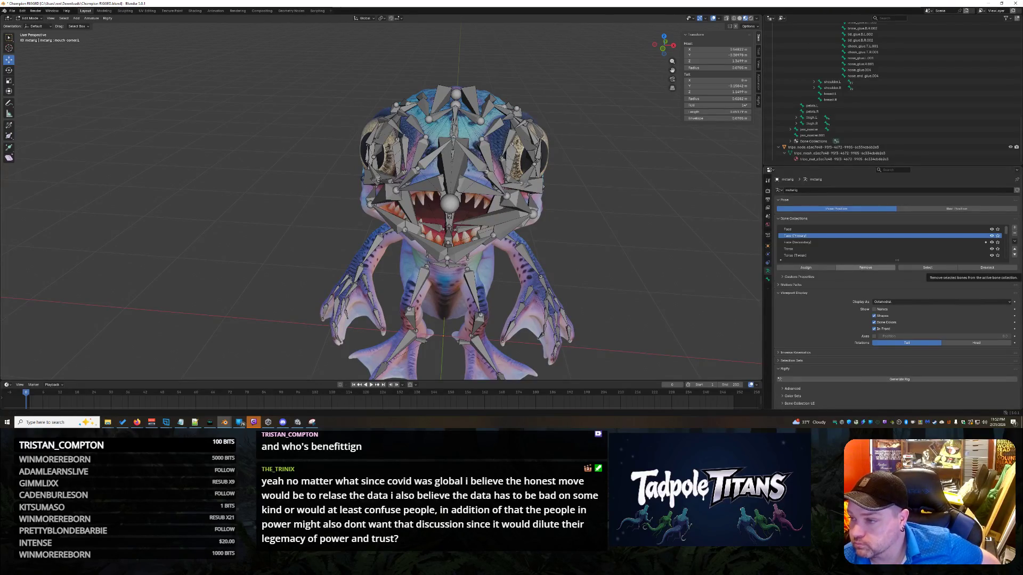
scroll(936, 138, "up", 3)
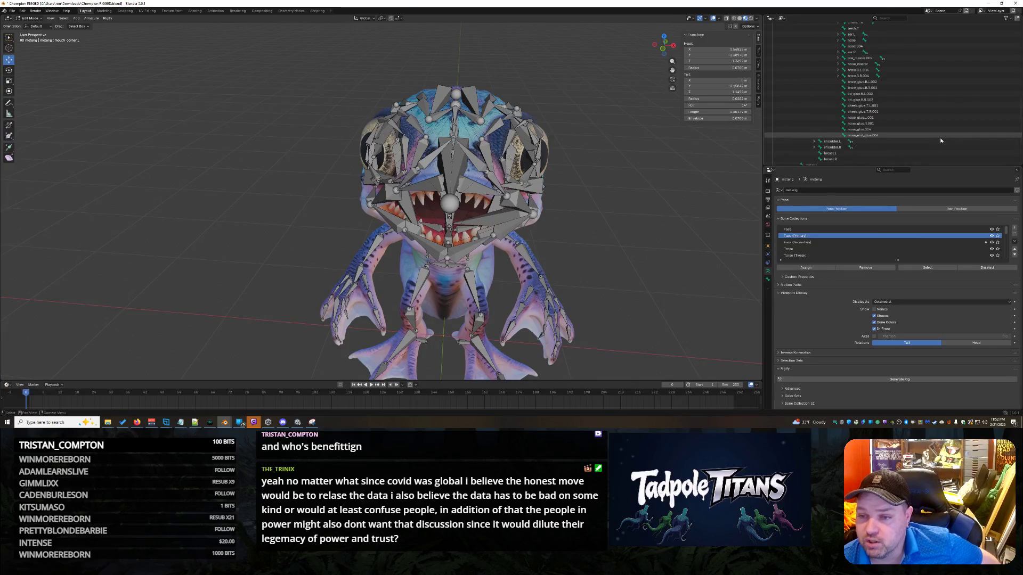
scroll(939, 112, "up", 5)
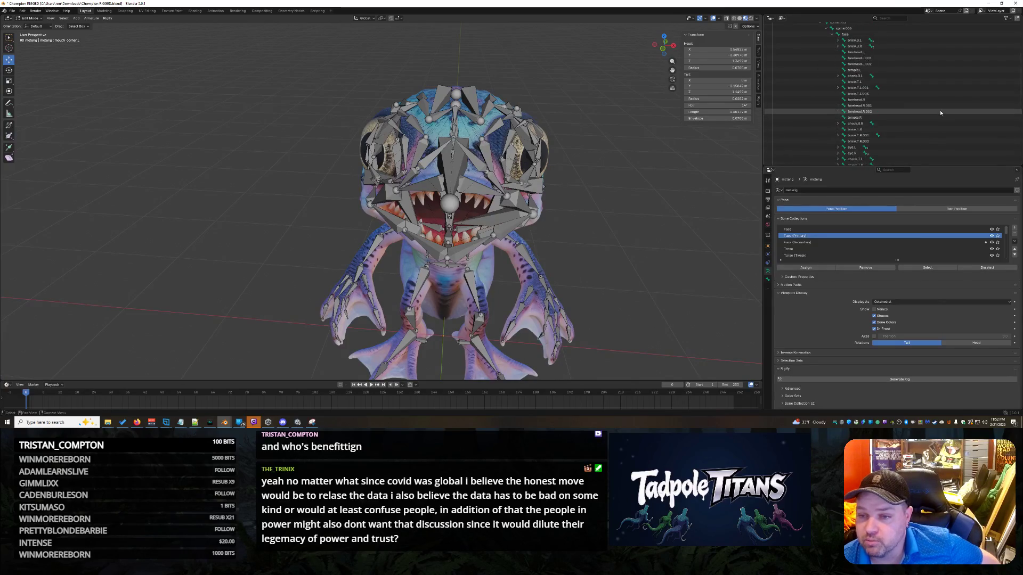
scroll(941, 112, "down", 10)
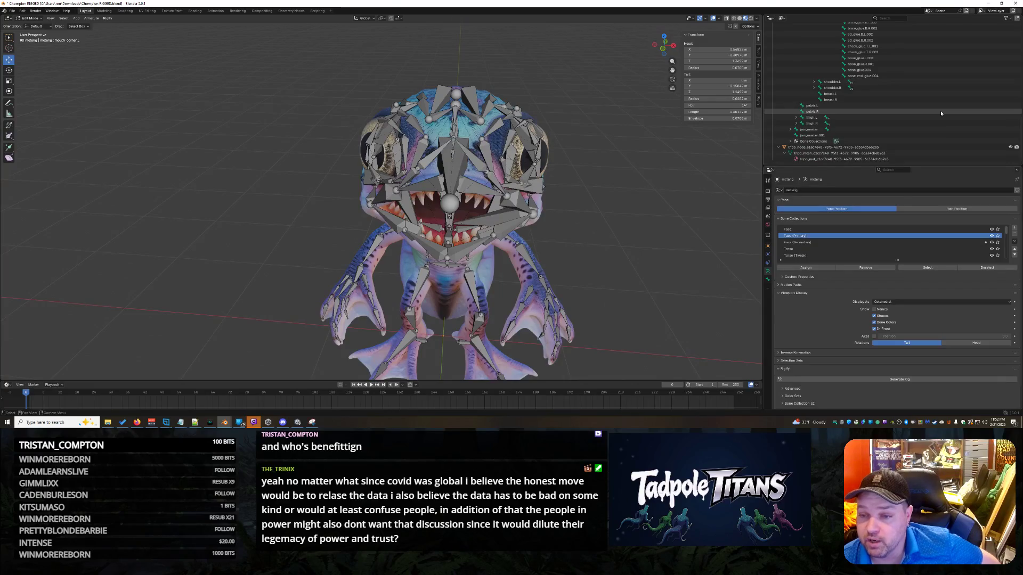
scroll(941, 111, "up", 5)
left_click(889, 19)
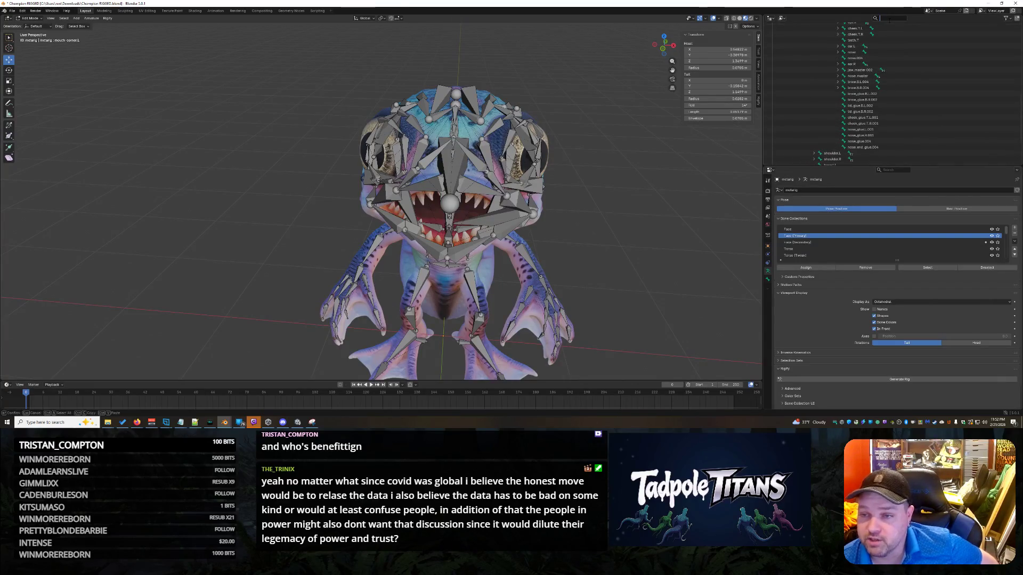
- Search the Outliner for 'chin' and select the chin_end_glue.001 bone
type("chin")
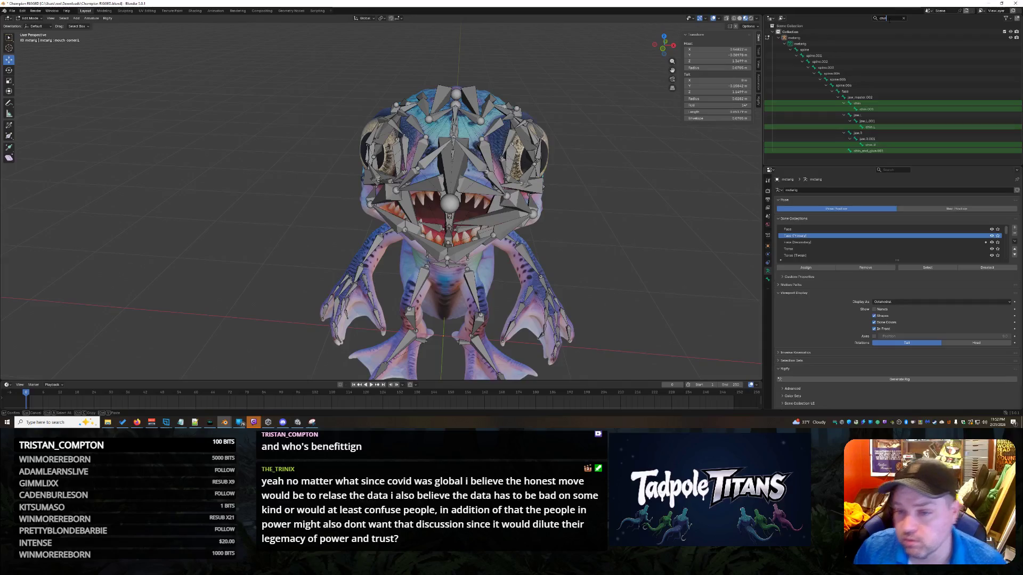
key("Return")
left_click(897, 152)
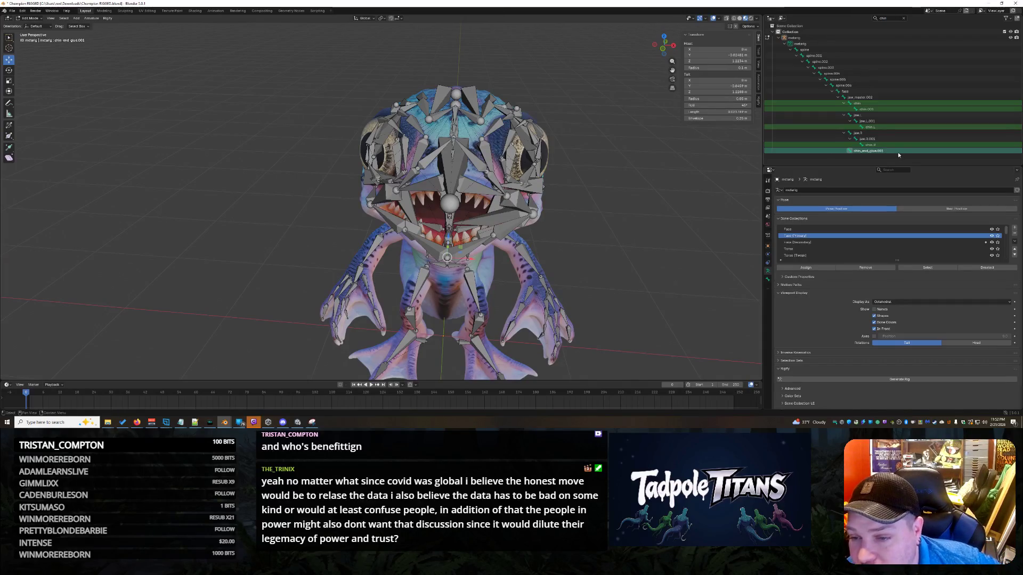
- Clear the chin search filter and scroll the bone list to nose_end_glue.004
left_click(900, 21)
key("BackSpace")
key("Return")
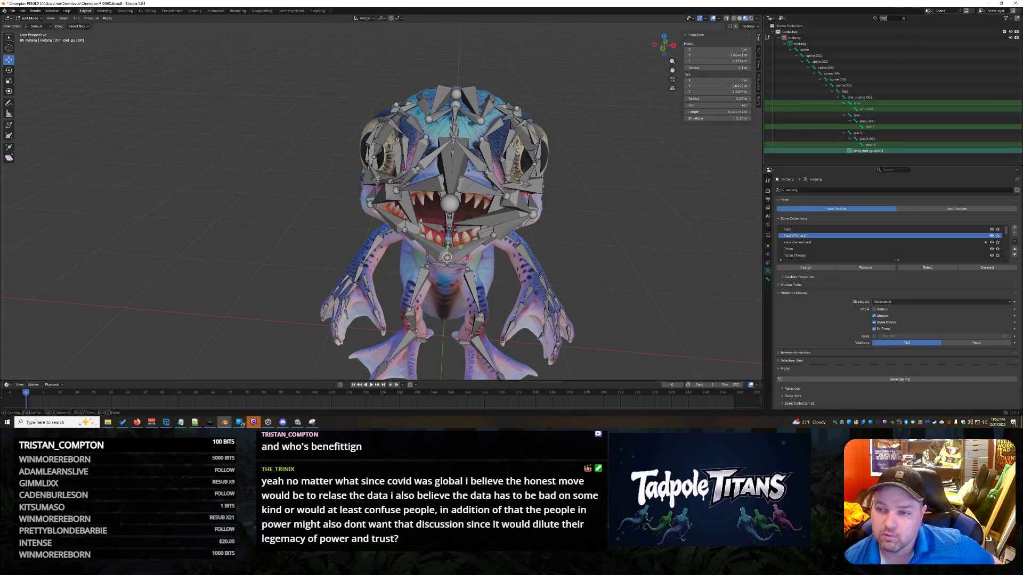
scroll(899, 87, "down", 10)
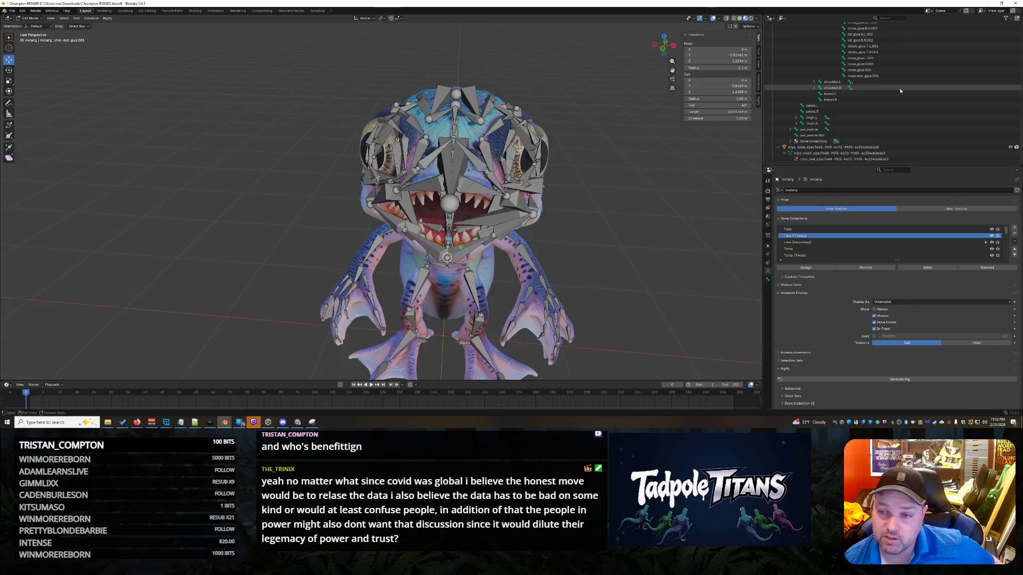
scroll(892, 130, "up", 4)
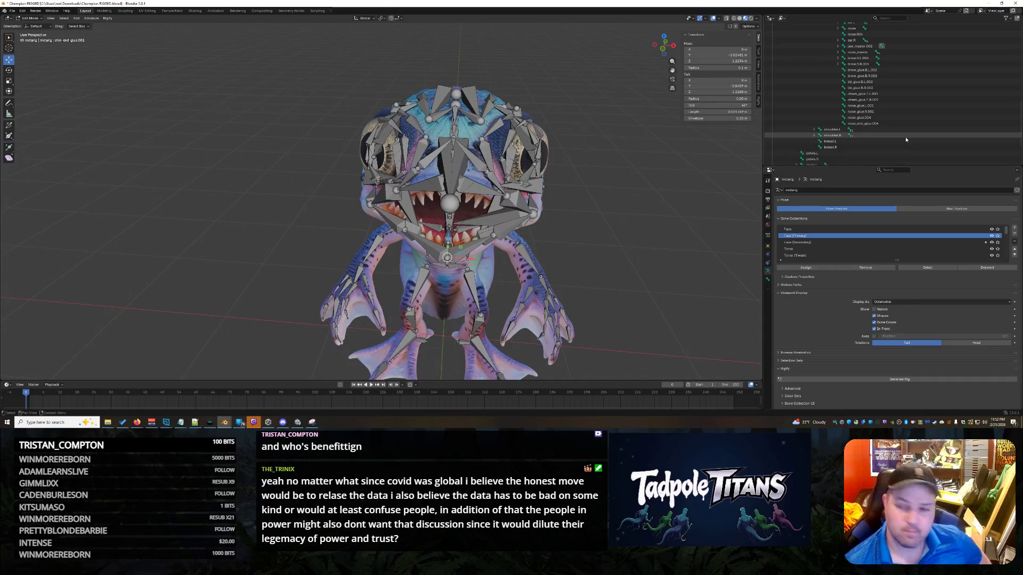
scroll(907, 138, "up", 5)
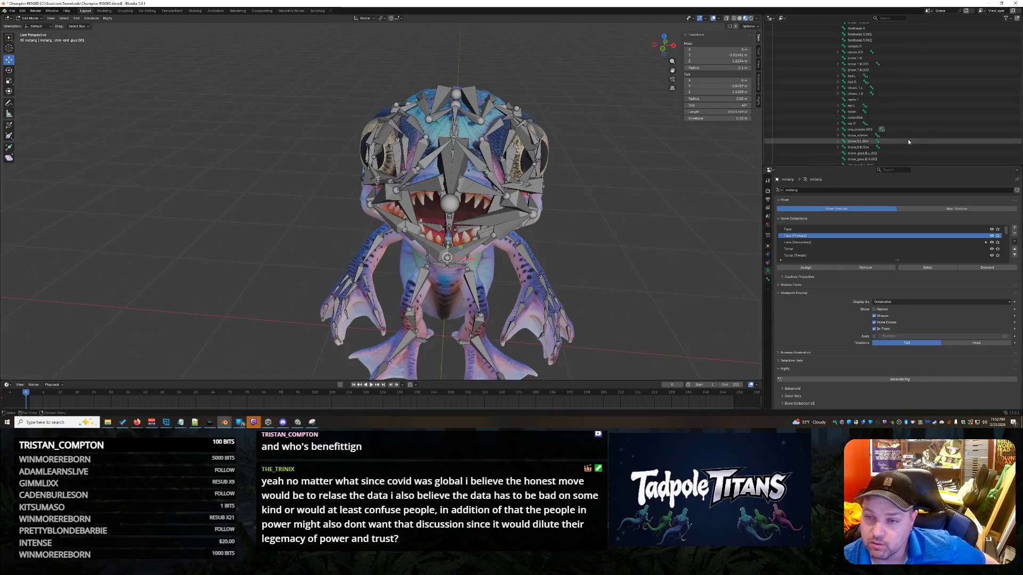
scroll(908, 139, "up", 1)
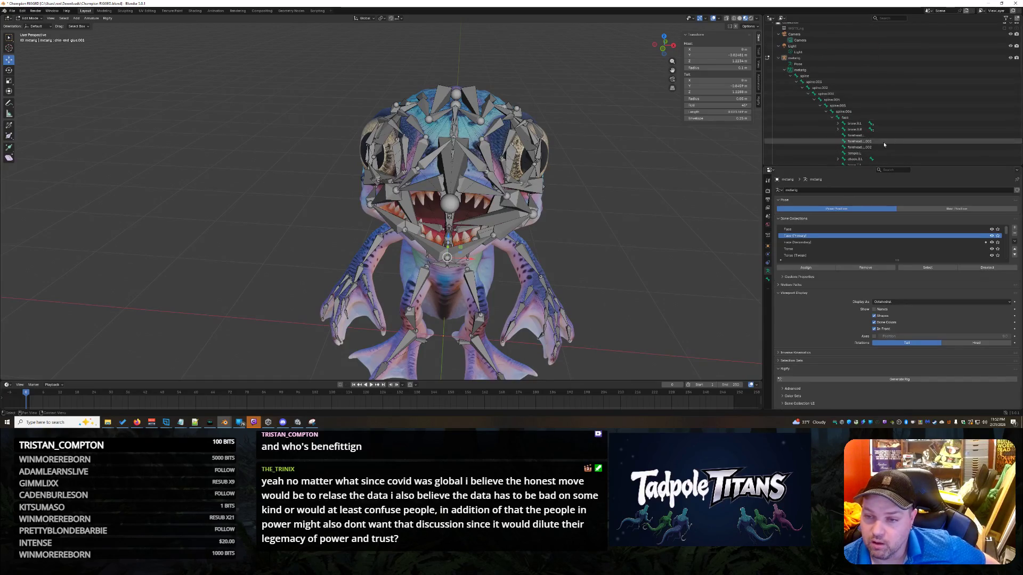
scroll(908, 128, "down", 6)
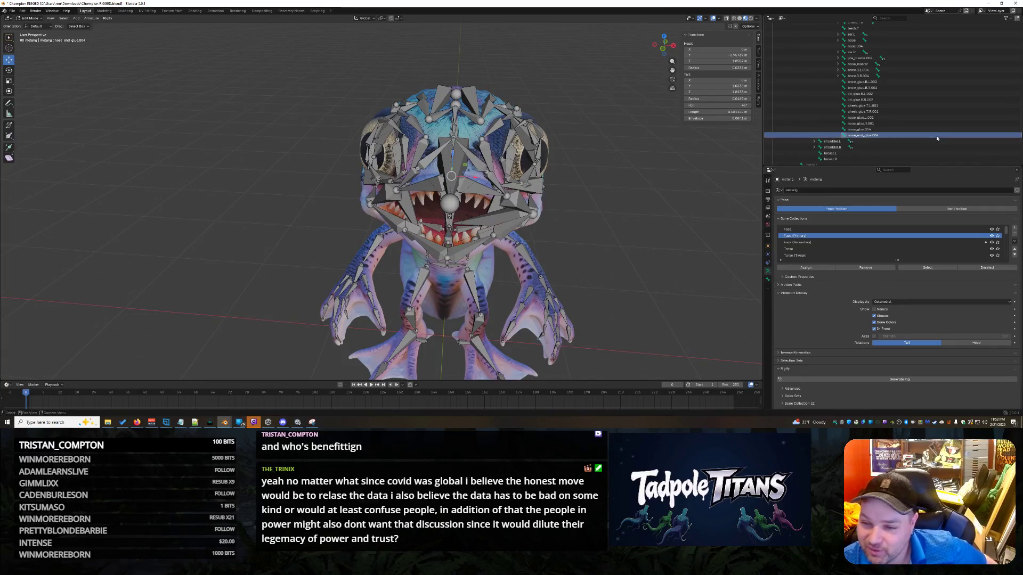
- Inspect nose_glue.L.001 and cheek_glue.T.L.001, then return to nose_end_glue.004
left_click(924, 117)
left_click(922, 111)
left_click(921, 106)
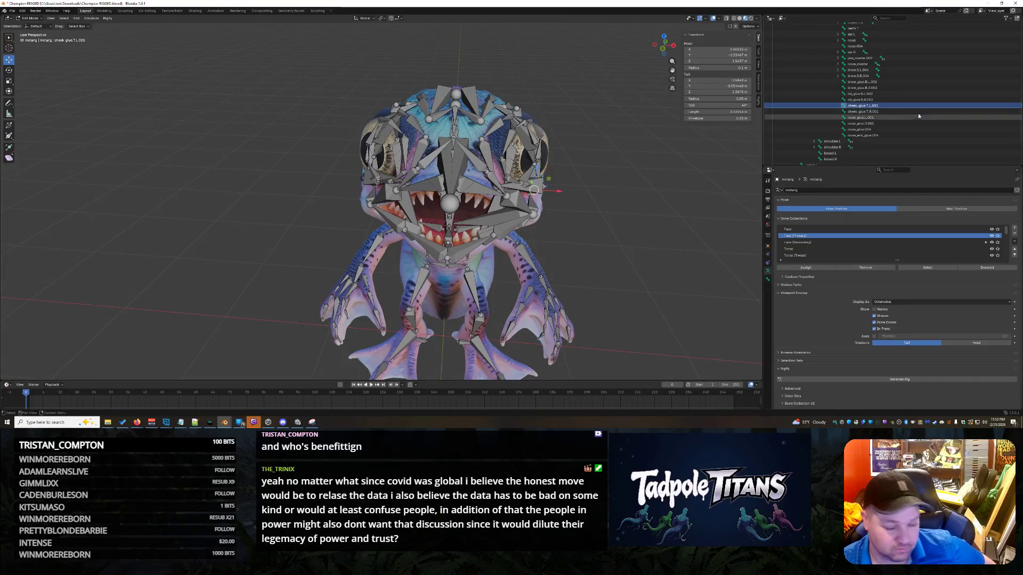
left_click(913, 130)
left_click(910, 136)
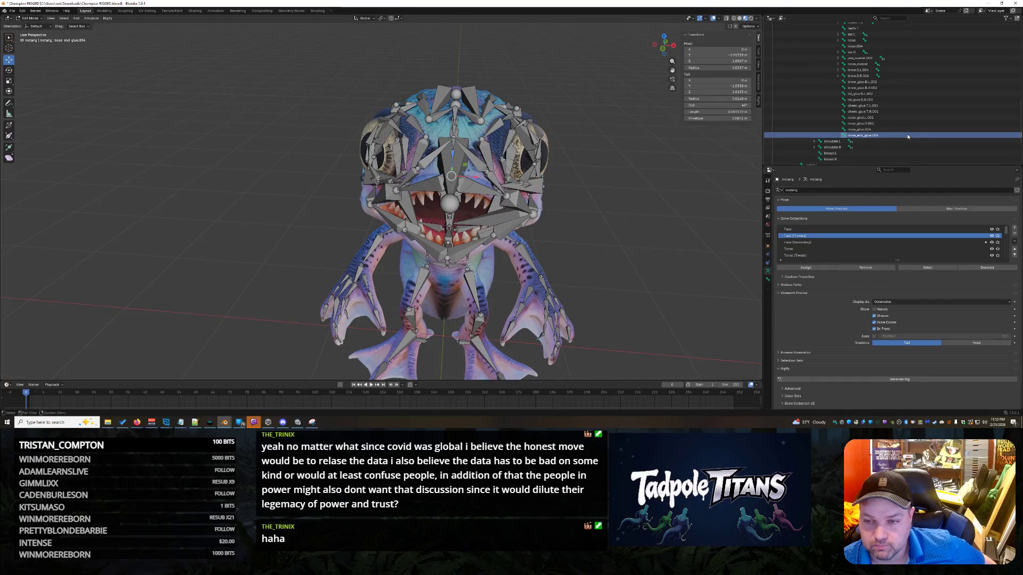
scroll(907, 136, "down", 5)
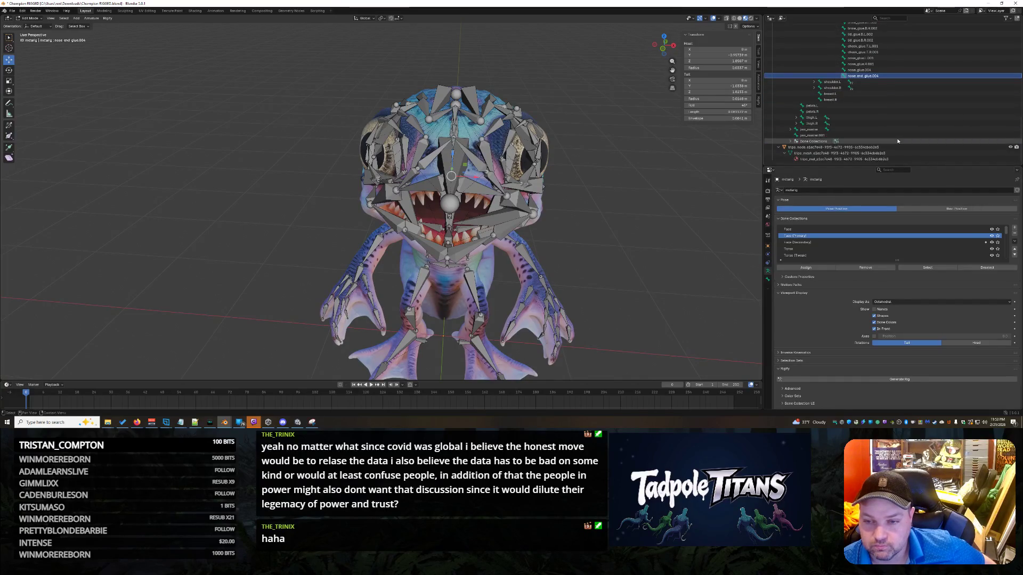
- Select jaw_master and expand its branch to reveal mouth_corner.L
left_click(899, 134)
left_click(901, 129)
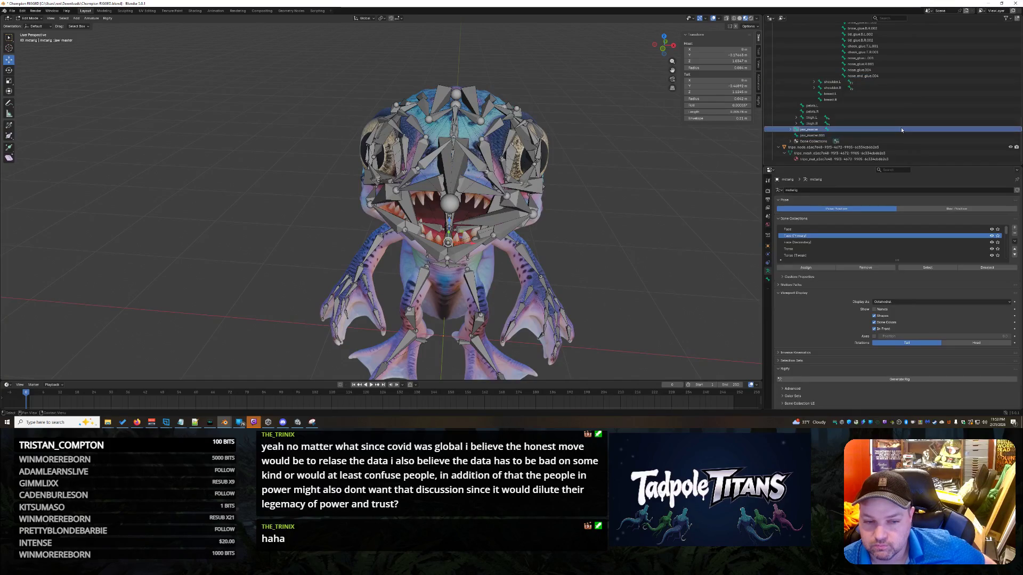
left_click(790, 129)
left_click(790, 129)
left_click(790, 129)
- From the creature's side, select jaw_master.002, chin.R and forearm.L while moving closer to the head
mouse_move(666, 213)
middle_mouse_down()
mouse_move(715, 216)
mouse_move(621, 267)
middle_mouse_up()
left_click(496, 173)
left_click(507, 175)
mouse_move(629, 229)
middle_mouse_down()
mouse_move(674, 238)
mouse_move(602, 211)
middle_mouse_up()
left_click(650, 257)
mouse_move(650, 257)
middle_mouse_down()
mouse_move(613, 250)
mouse_move(615, 285)
mouse_move(636, 291)
mouse_move(614, 289)
middle_mouse_up()
scroll(655, 290, "up", 6)
scroll(636, 292, "down", 6)
- Select mouth_corner.L, view it from the other side, and open its Outliner context menu
left_click(485, 193)
middle_click_drag(485, 193, 596, 289)
scroll(586, 288, "down", 3)
scroll(602, 293, "up", 4)
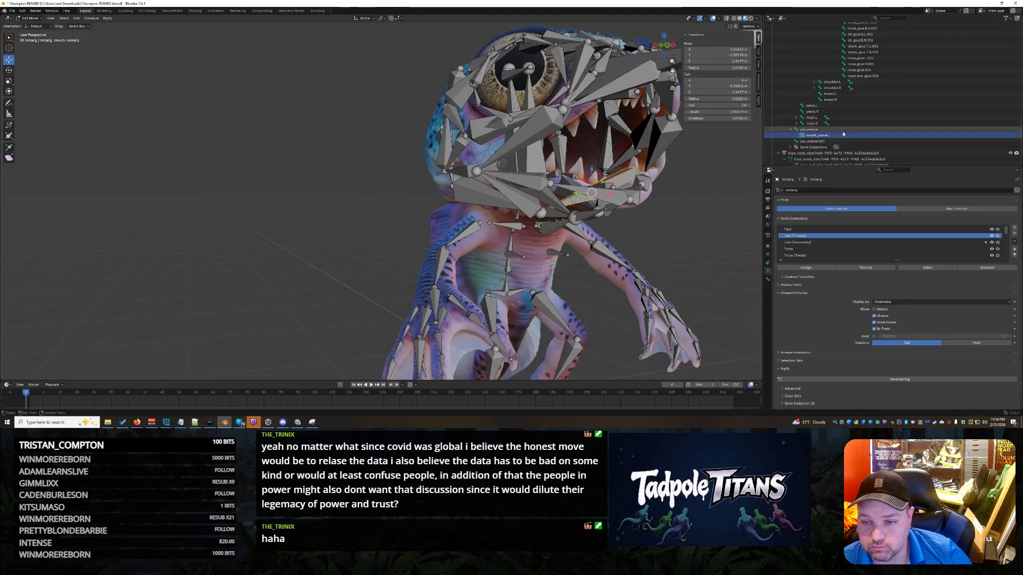
right_click(833, 135)
- Rotate the upper right lip bone to a new angle
left_click(834, 136)
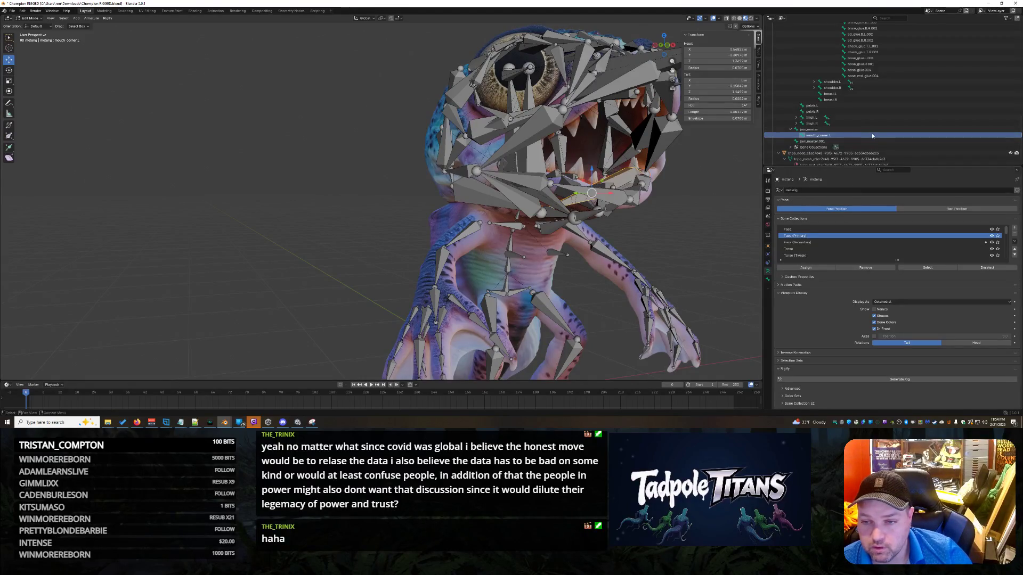
mouse_move(576, 244)
middle_mouse_down()
mouse_move(670, 244)
mouse_move(661, 253)
middle_mouse_up()
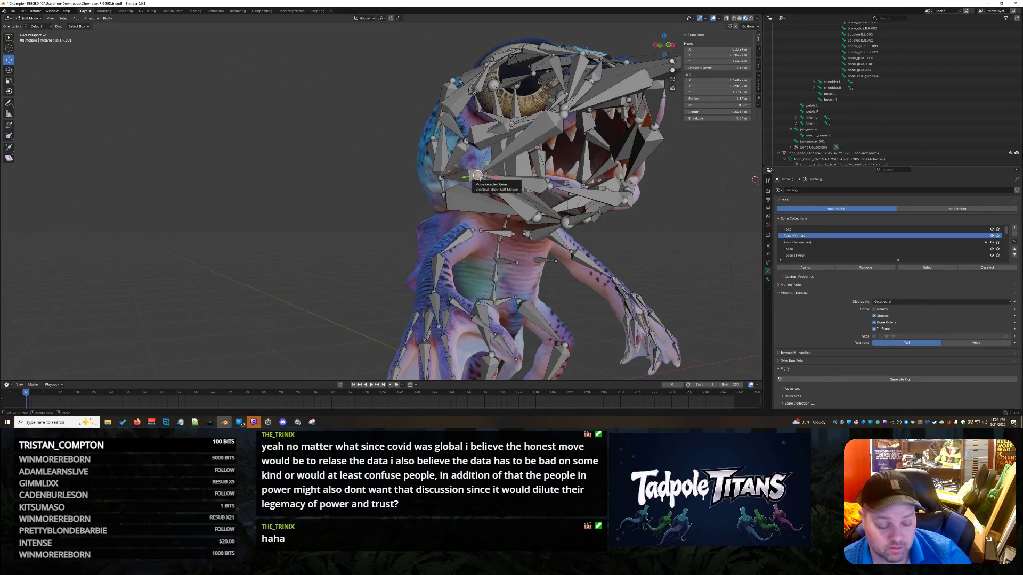
key("r")
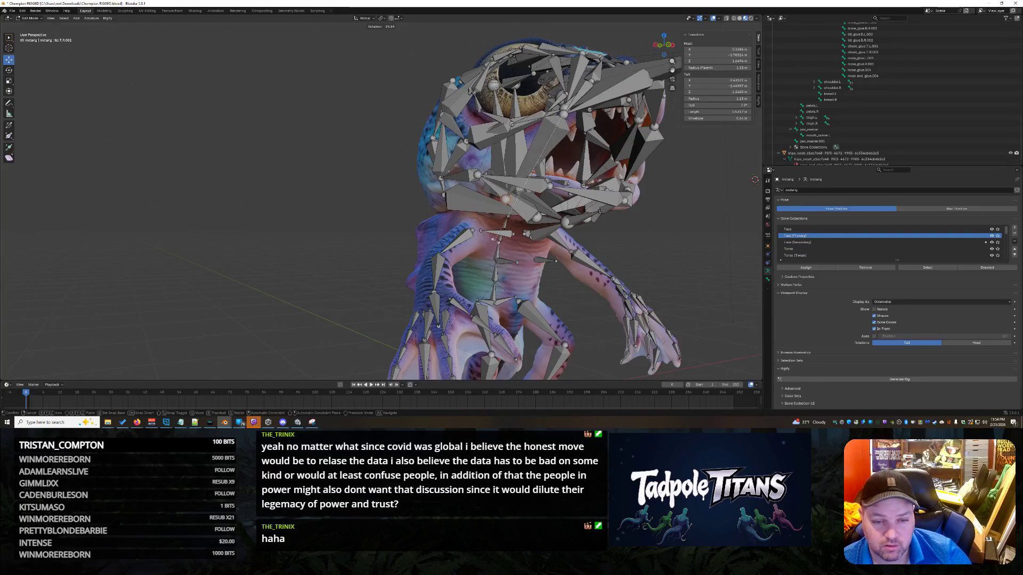
left_click(525, 254)
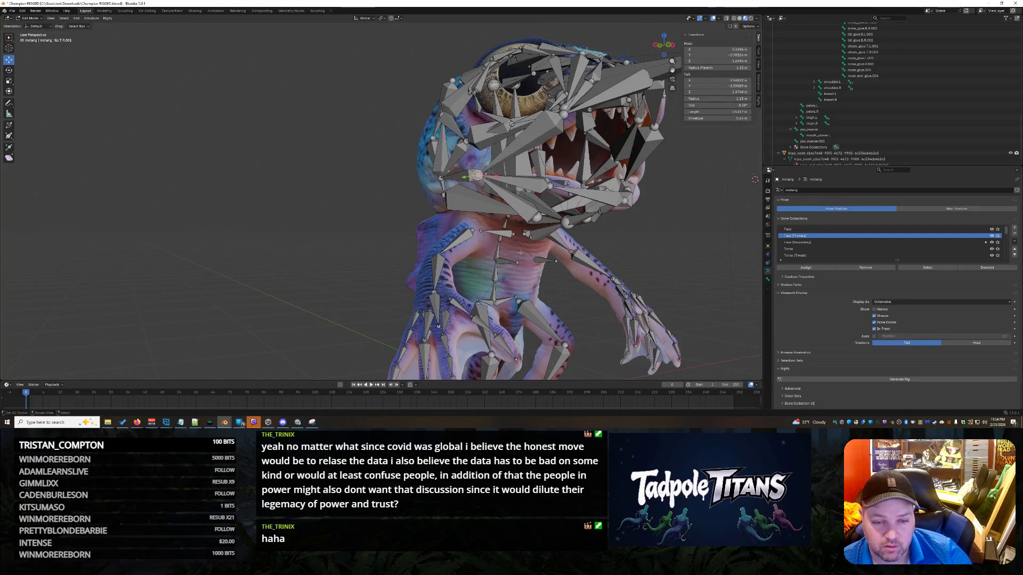
- Reset the selection and pick a lower right lip bone, cancelling an accidental extrusion
left_click(503, 182)
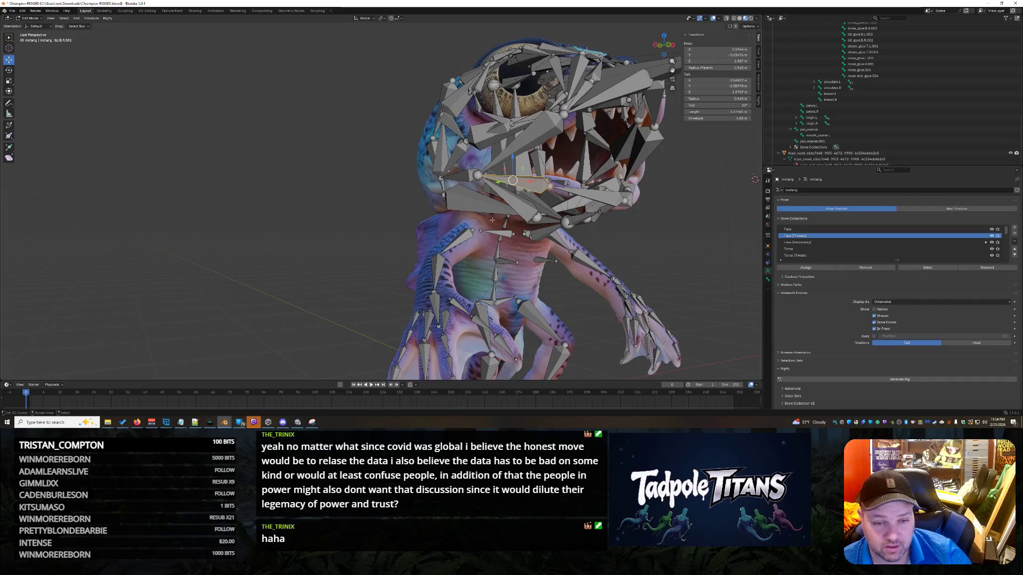
key("a")
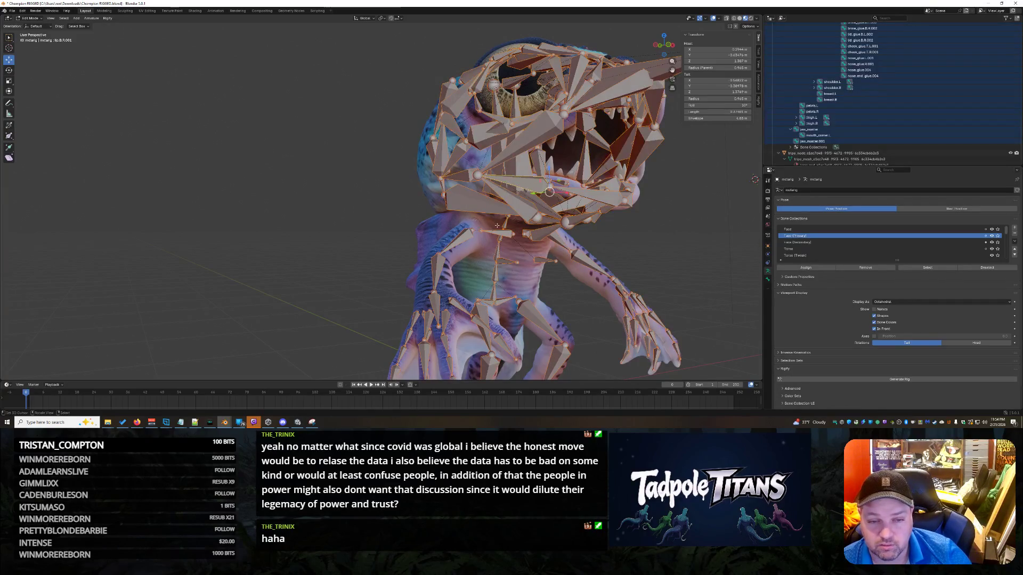
key("alt+a")
left_click(498, 176)
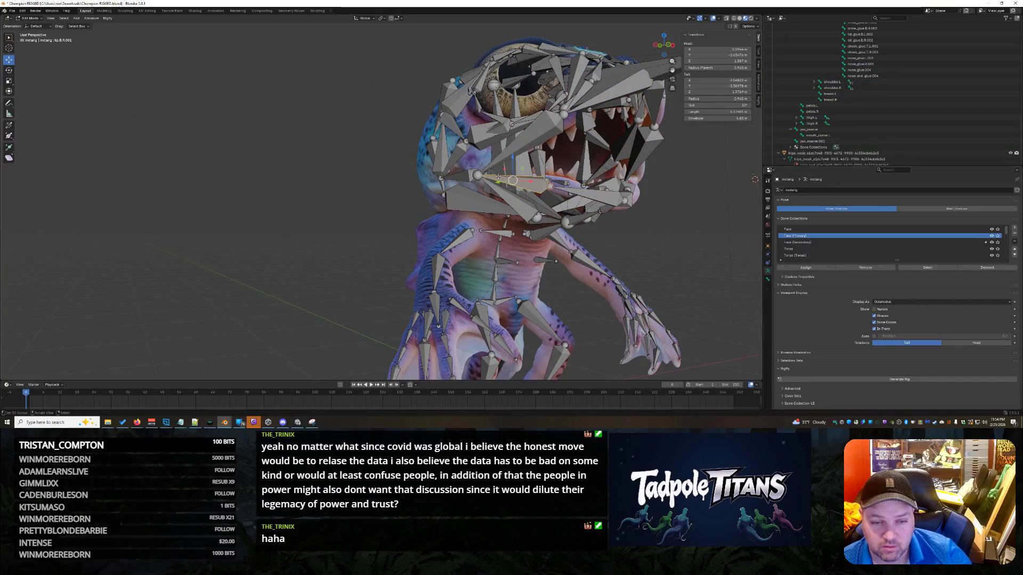
key("e")
right_click(497, 265)
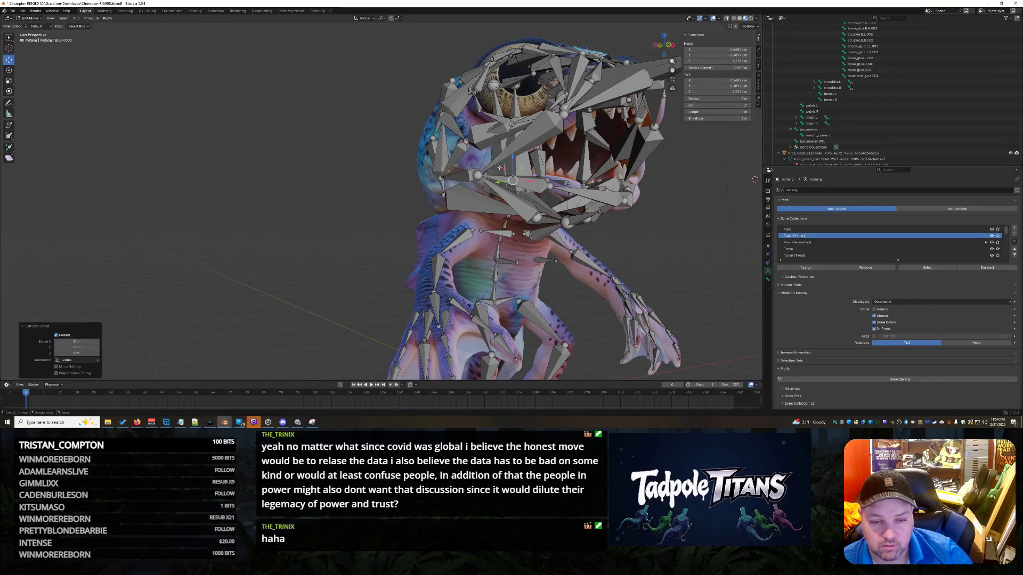
- Extrude a new bone from the tail of lip.T.R.001 down toward the chin
left_click(477, 176)
key("e")
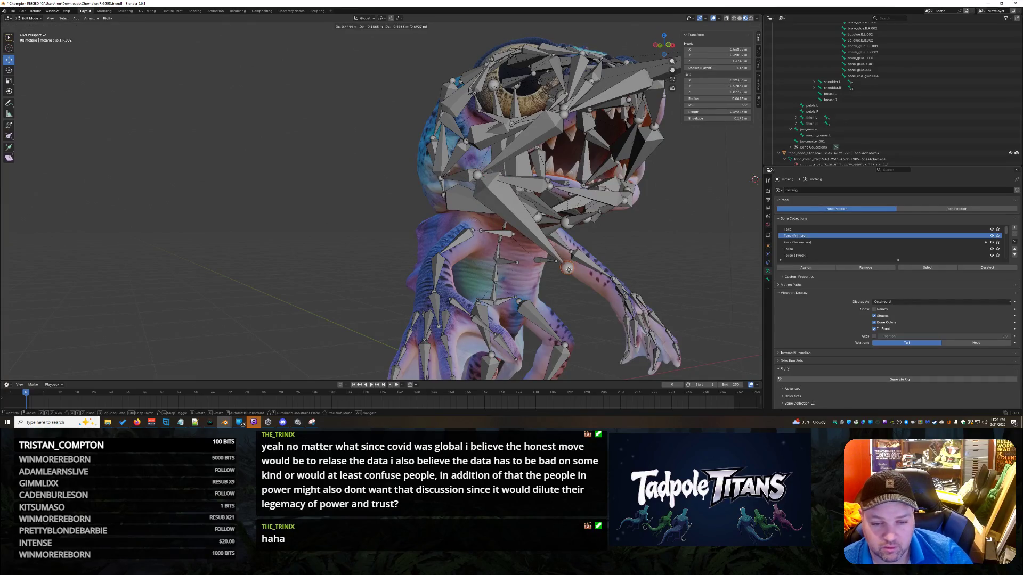
left_click(573, 232)
mouse_move(629, 250)
middle_mouse_down()
mouse_move(673, 261)
mouse_move(657, 250)
middle_mouse_up()
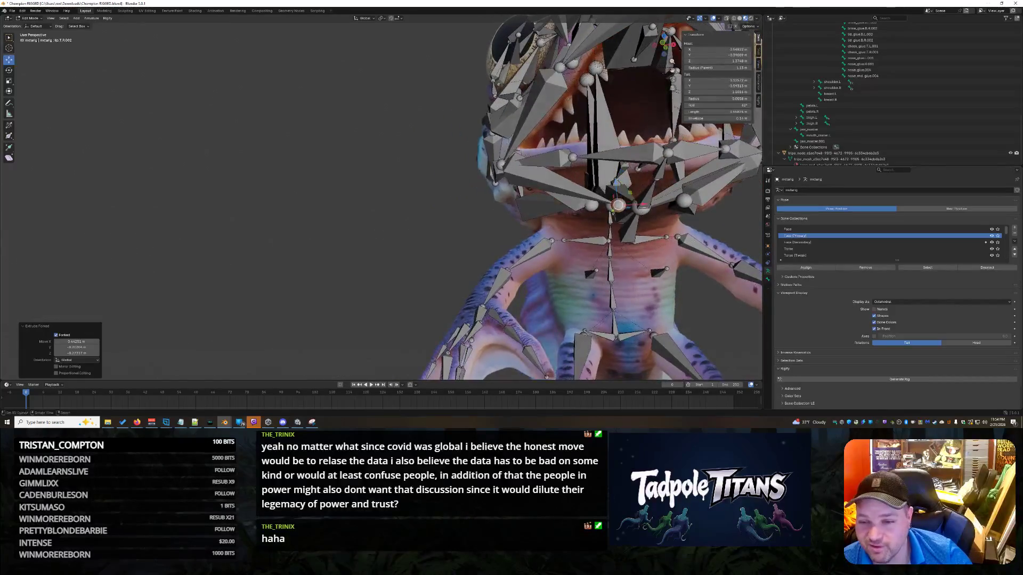
- Parent the new lip.T.R.002 bone to jaw_master with Keep Offset
left_click(820, 129)
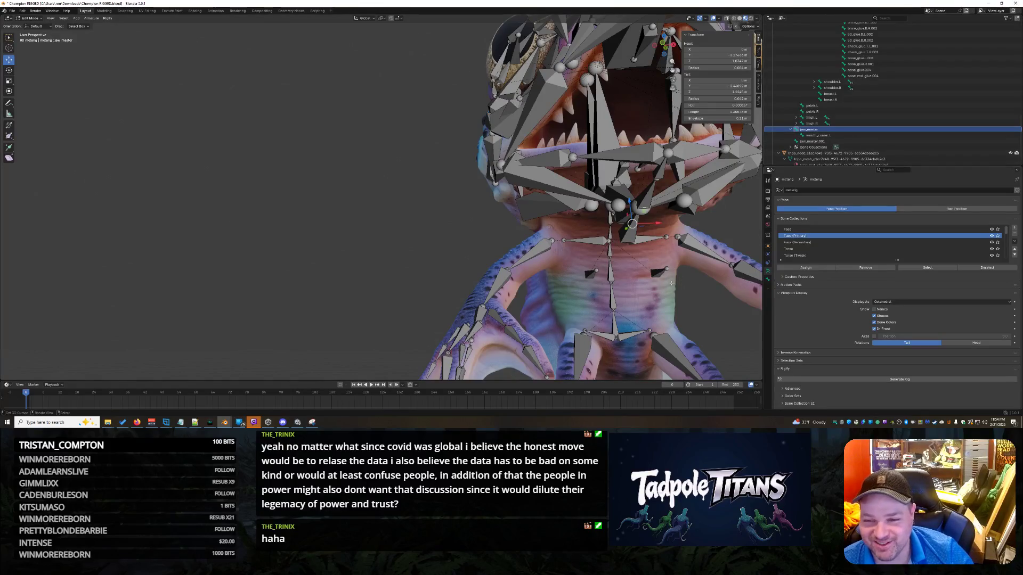
left_click(533, 181)
middle_click_drag(659, 220, 685, 216)
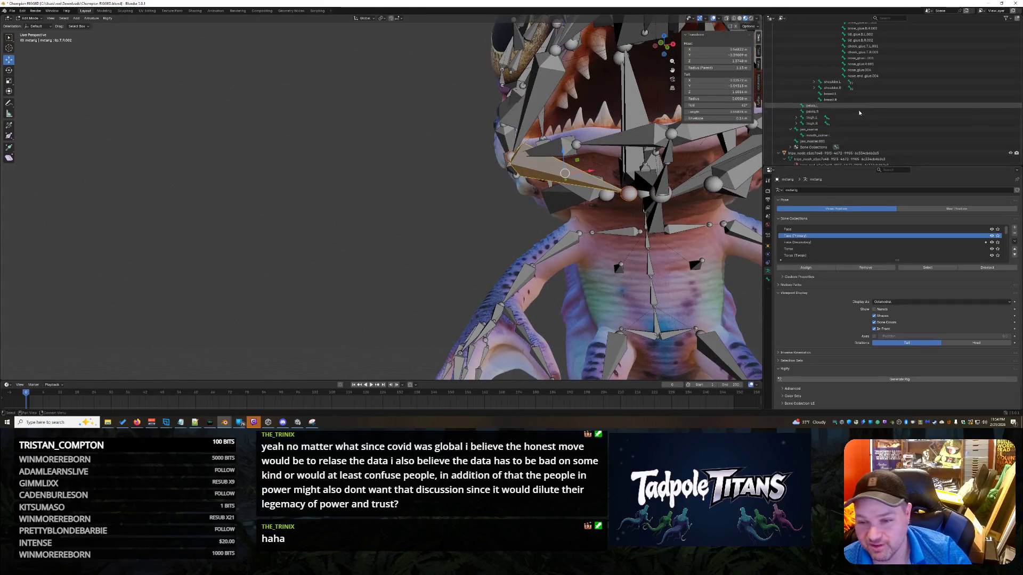
left_click(828, 130)
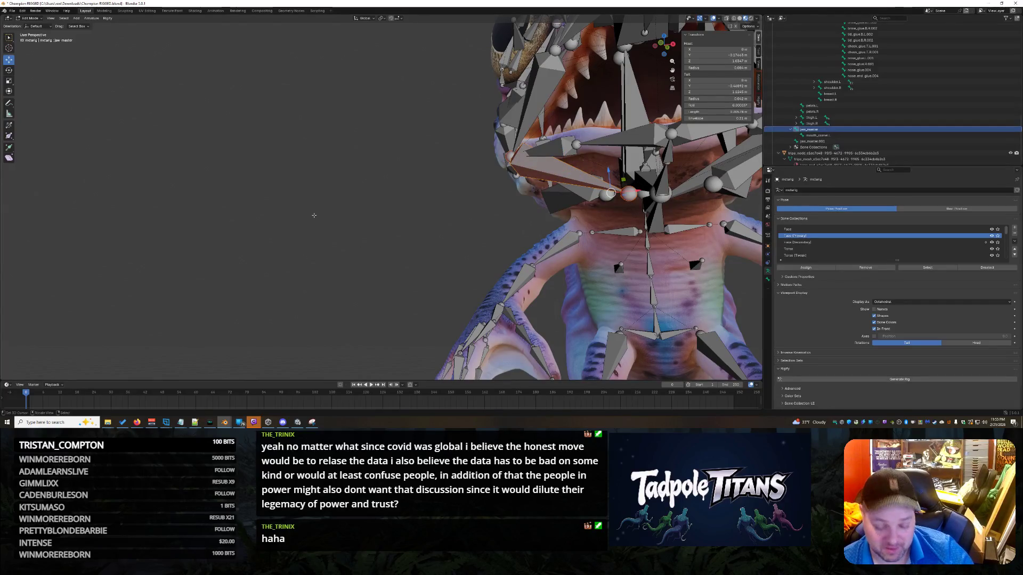
key("ctrl+p")
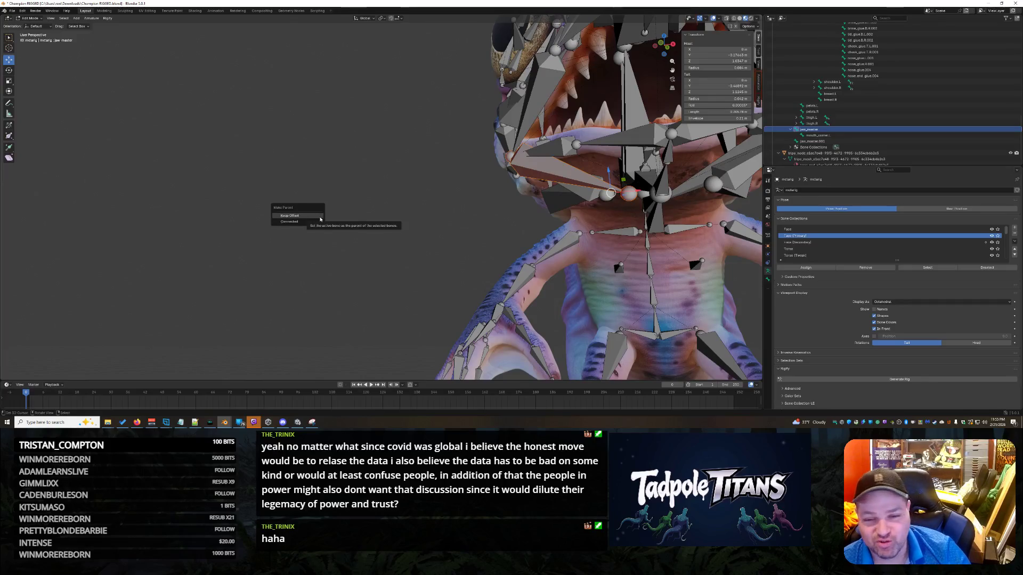
left_click(320, 216)
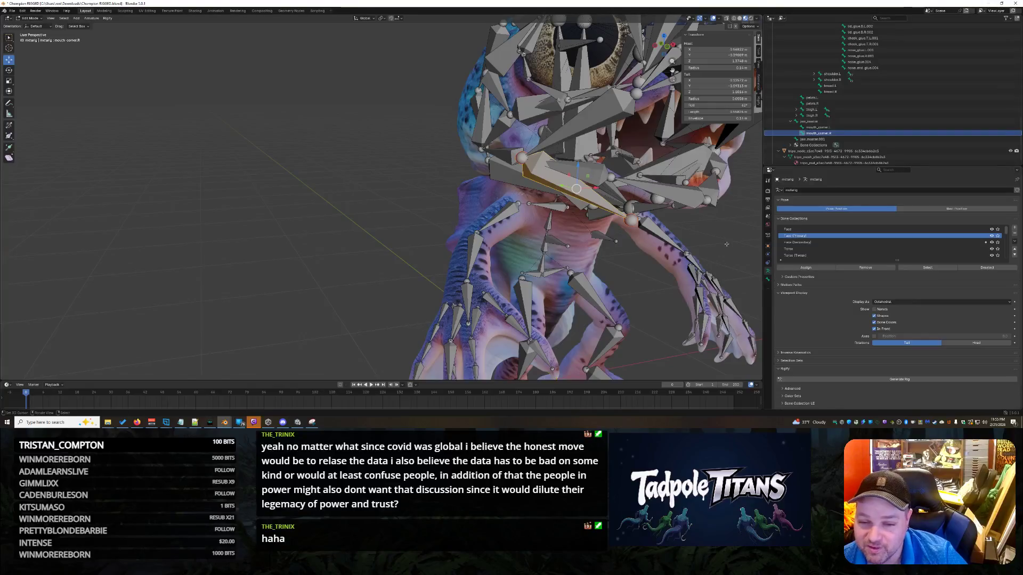
- Select the bone joint at the neck and begin a Tail X edit, then cancel it
scroll(708, 239, "up", 4)
middle_click_drag(708, 239, 647, 186)
left_click(642, 188)
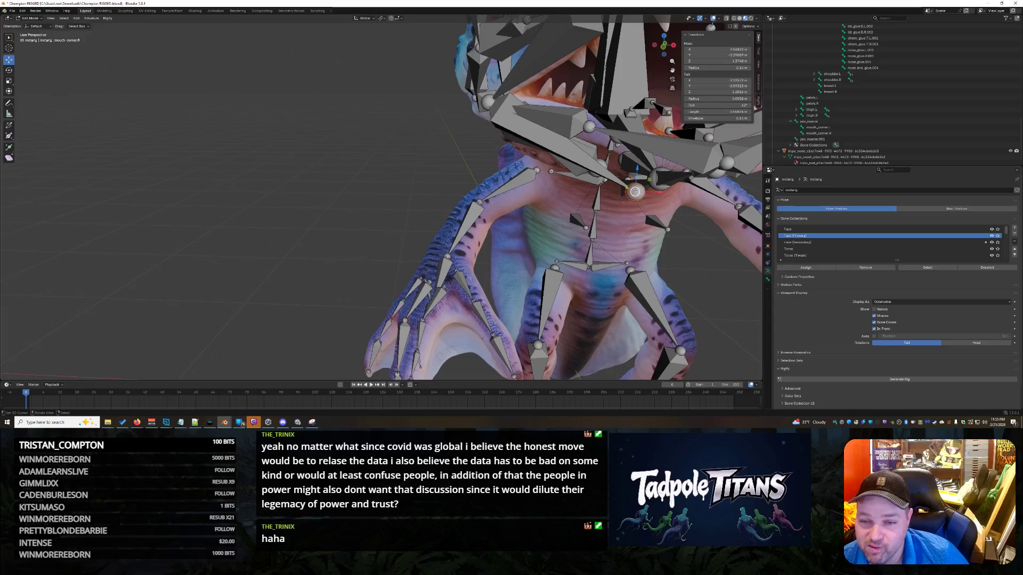
left_click(719, 80)
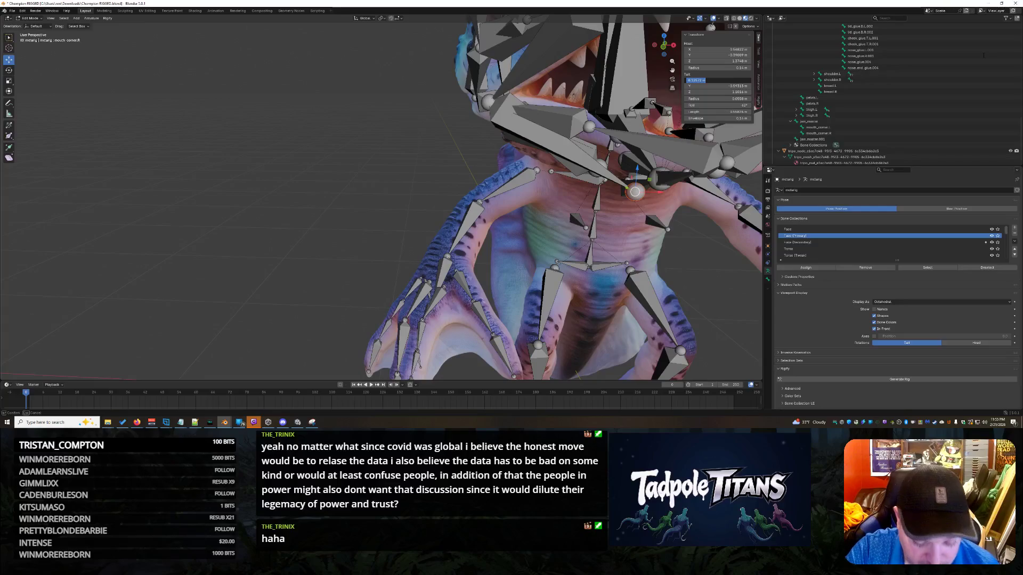
type("0.2944")
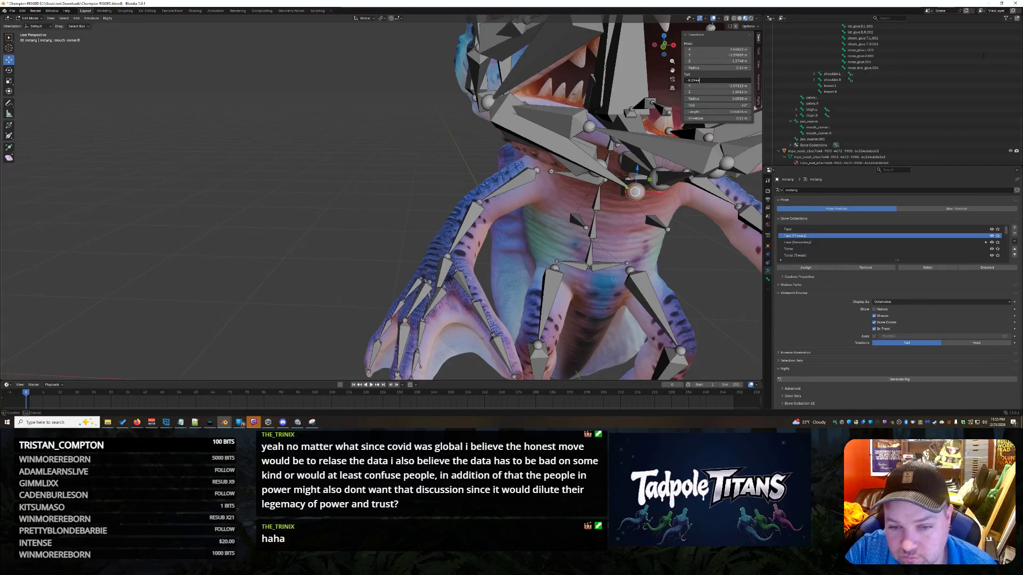
key("Escape")
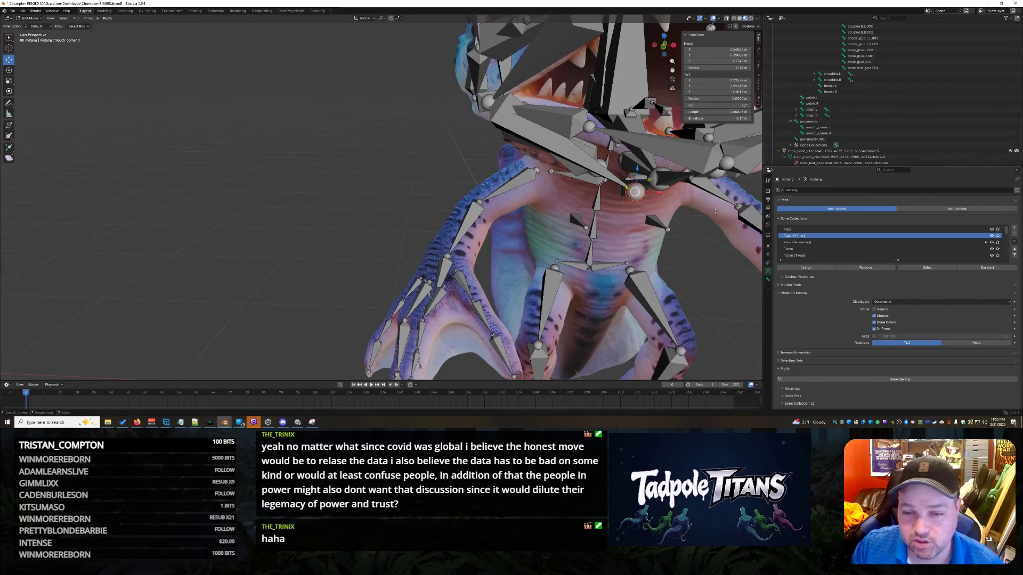
- Set the mouth corner's Tail X to 0 m, then select jaw master.002
mouse_move(703, 224)
middle_mouse_down()
mouse_move(727, 268)
mouse_move(622, 275)
middle_mouse_up()
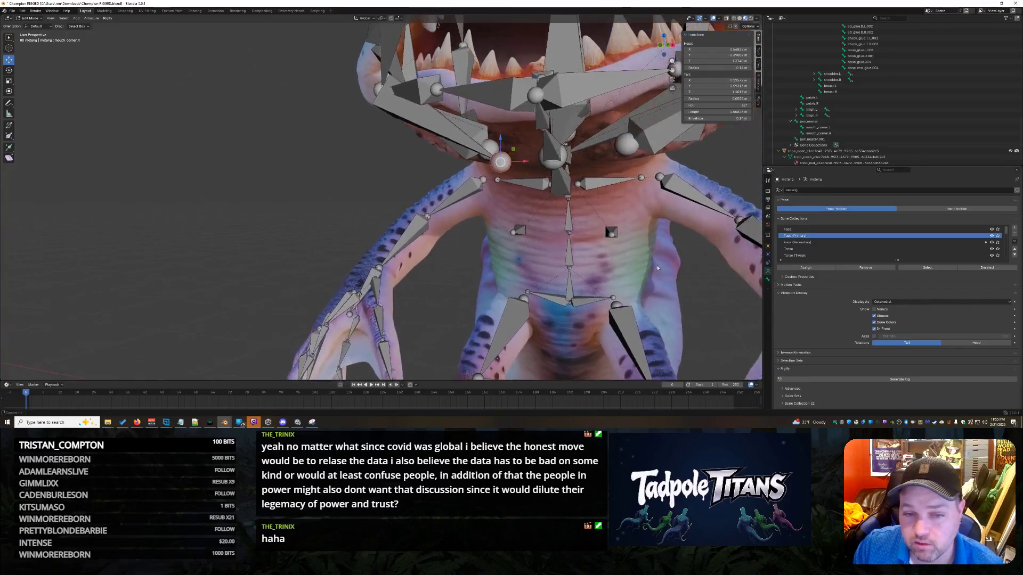
left_click(736, 81)
type("0")
key("Return")
mouse_move(665, 282)
middle_mouse_down()
mouse_move(586, 272)
mouse_move(666, 333)
mouse_move(639, 266)
mouse_move(651, 265)
mouse_move(613, 265)
mouse_move(535, 86)
mouse_move(504, 90)
middle_mouse_up()
left_click(516, 80)
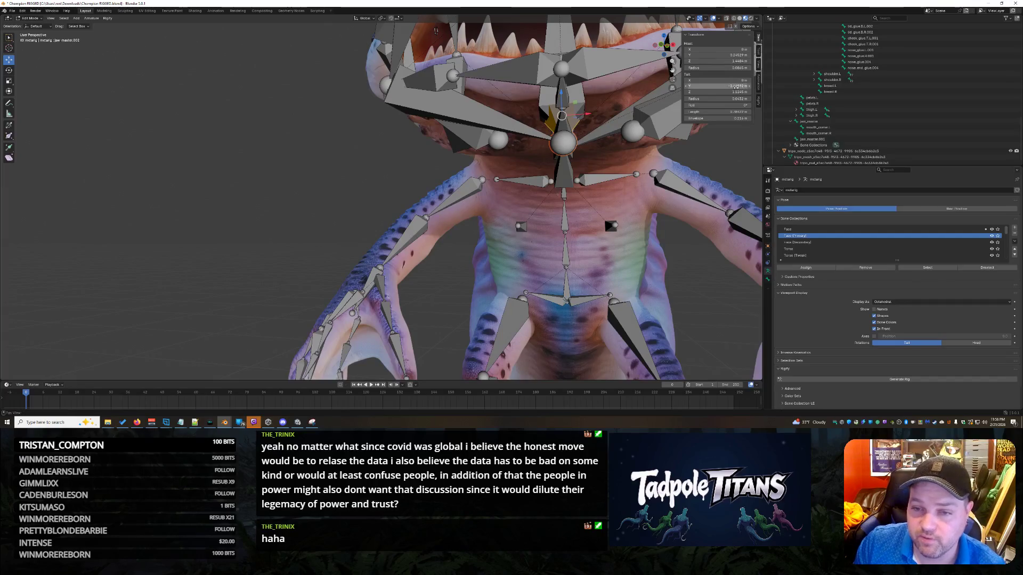
- Give mouth_corner.R's tail jaw master.002's Tail Y (-0.46892 m) and Z 1.1245 m, then frame everything
left_click(734, 86)
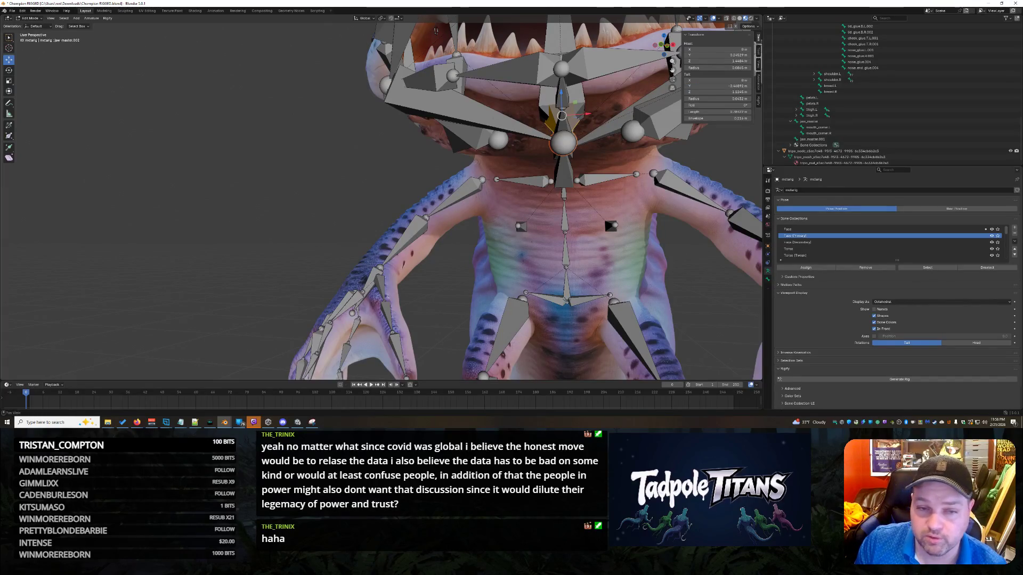
left_click(465, 110)
key("Tab")
type("1.12")
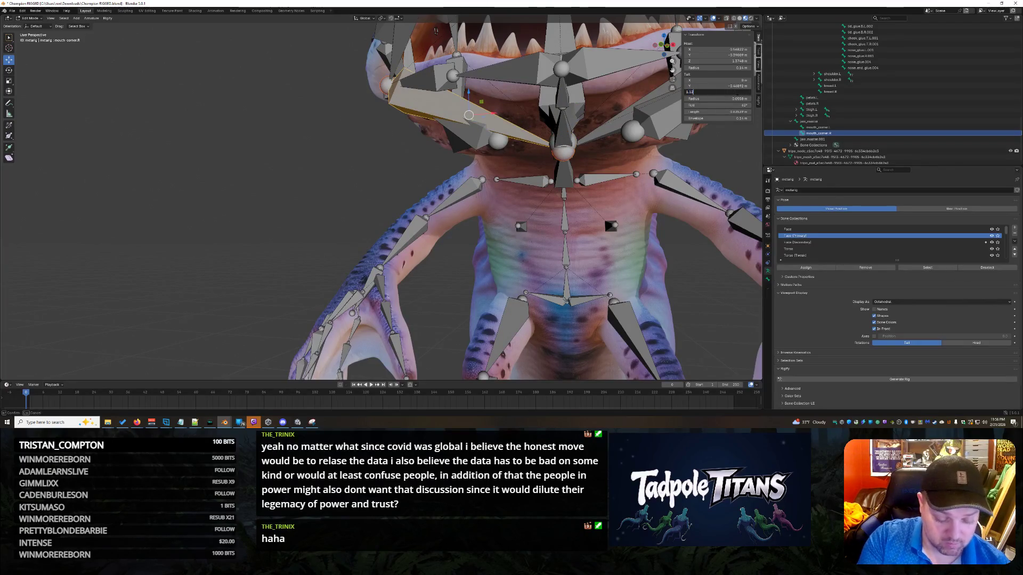
type("45")
key("Return")
left_click(696, 264)
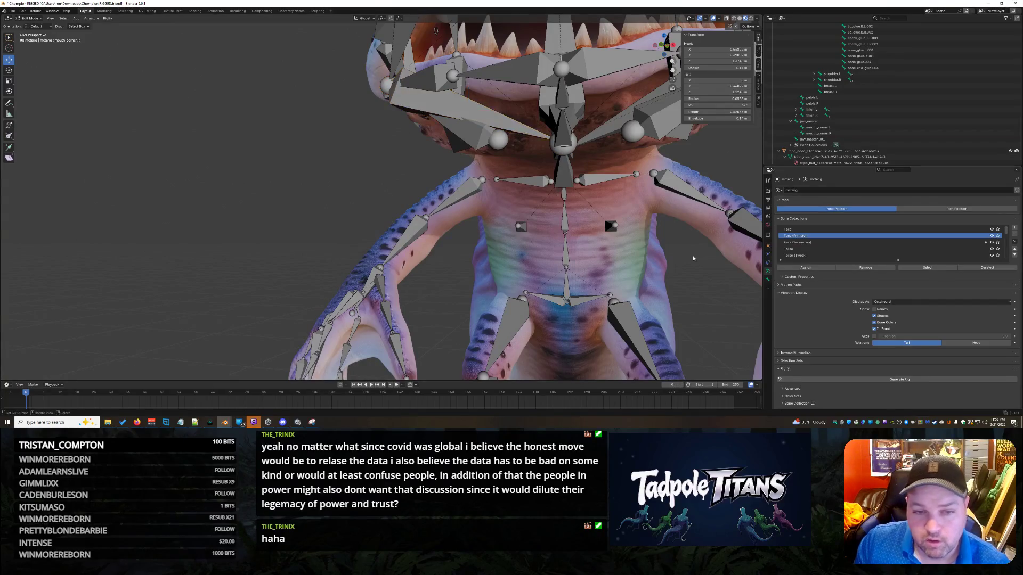
key("Home")
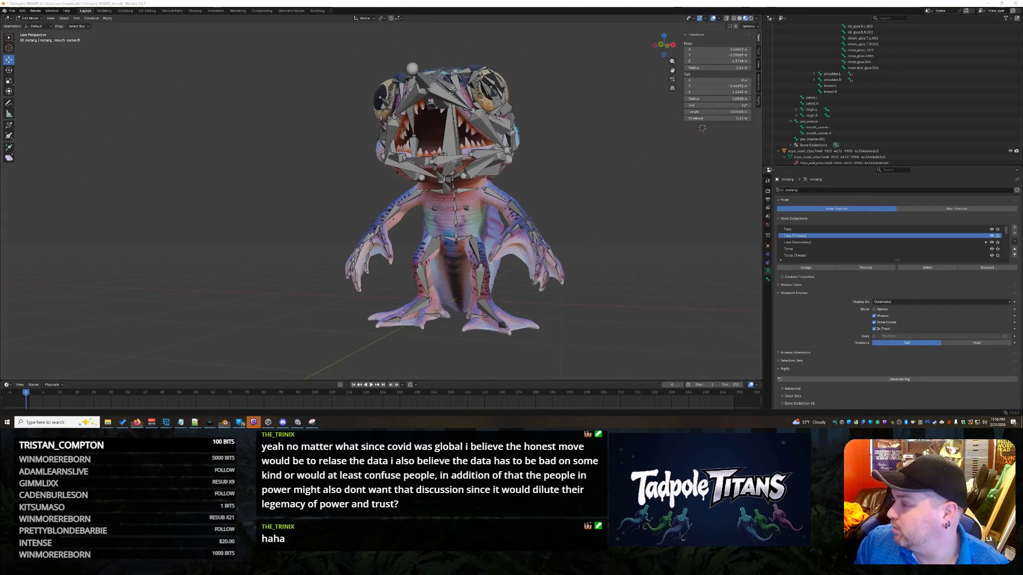
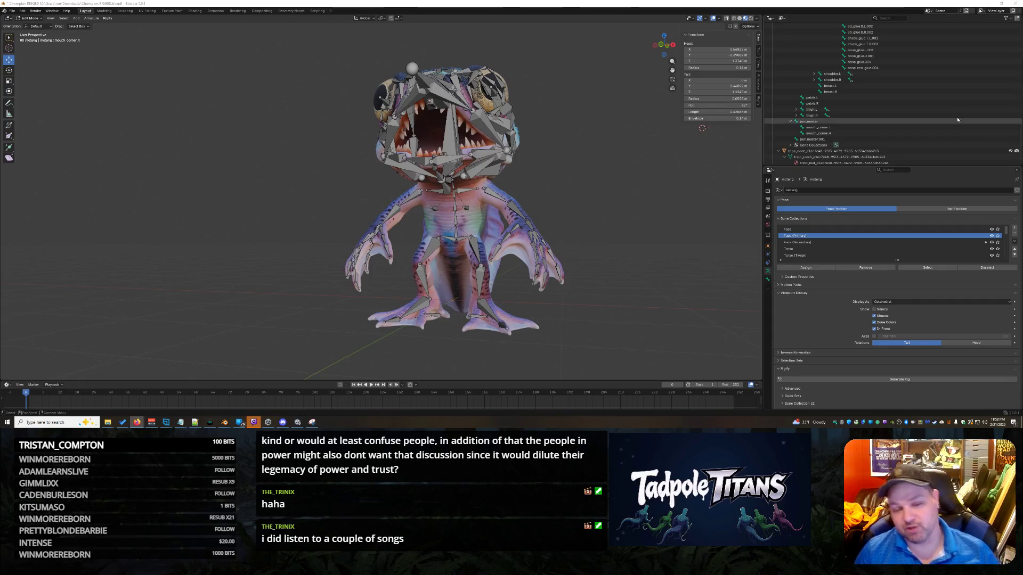
- Inspect the jaw bones from above and front, then save Champion RIGGED.blend
mouse_move(579, 193)
middle_mouse_down()
mouse_move(589, 184)
mouse_move(596, 205)
mouse_move(603, 201)
middle_mouse_up()
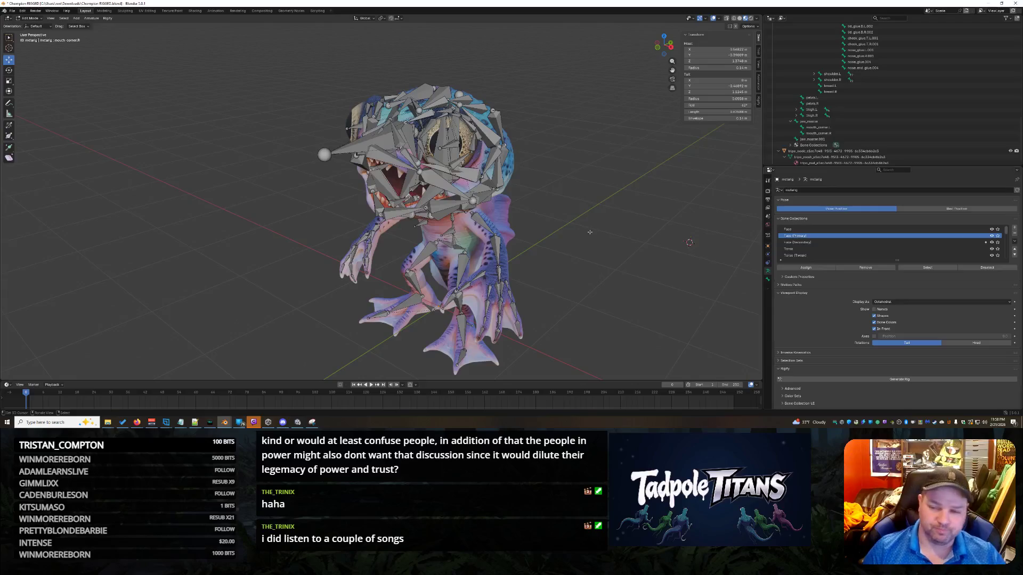
mouse_move(589, 233)
middle_mouse_down()
mouse_move(627, 221)
mouse_move(572, 259)
mouse_move(594, 265)
mouse_move(577, 291)
mouse_move(566, 259)
middle_mouse_up()
scroll(627, 220, "up", 5)
scroll(572, 259, "up", 3)
scroll(589, 271, "down", 5)
scroll(562, 238, "down", 3)
key("ctrl+s")
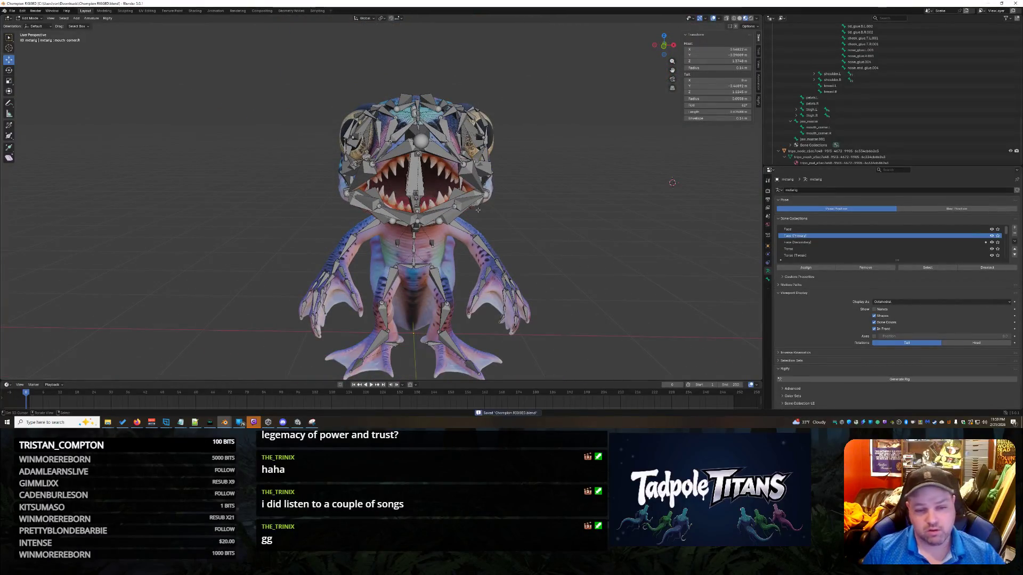
- Box-select a group of the creature's bones, deselect them, and orbit to a side view
scroll(562, 239, "down", 3)
left_click_drag(294, 126, 516, 341)
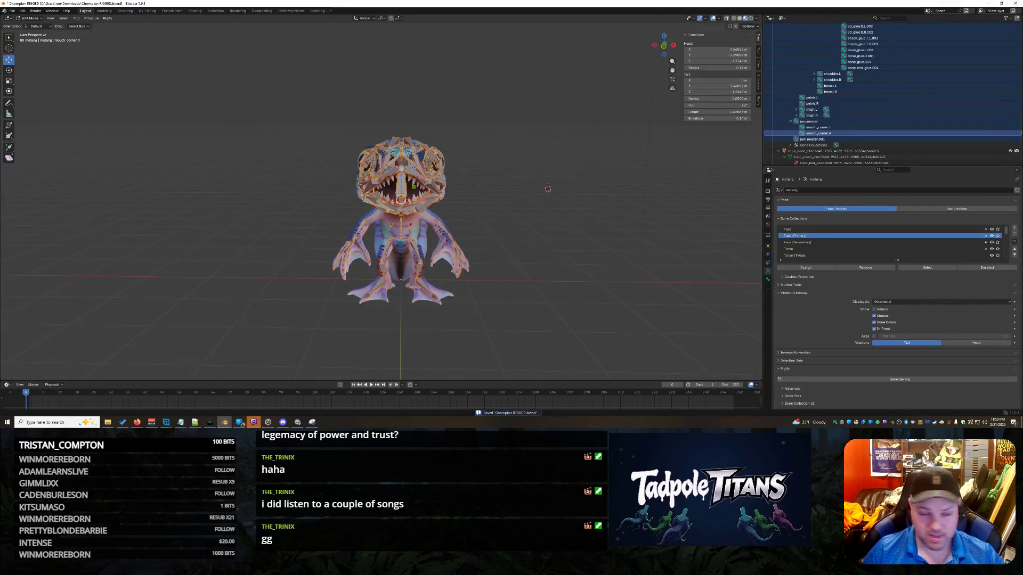
left_click(645, 272)
scroll(645, 272, "up", 5)
mouse_move(645, 273)
middle_mouse_down()
mouse_move(709, 261)
mouse_move(575, 245)
mouse_move(649, 266)
mouse_move(586, 274)
mouse_move(630, 279)
mouse_move(581, 276)
mouse_move(648, 279)
mouse_move(570, 272)
mouse_move(686, 273)
middle_mouse_up()
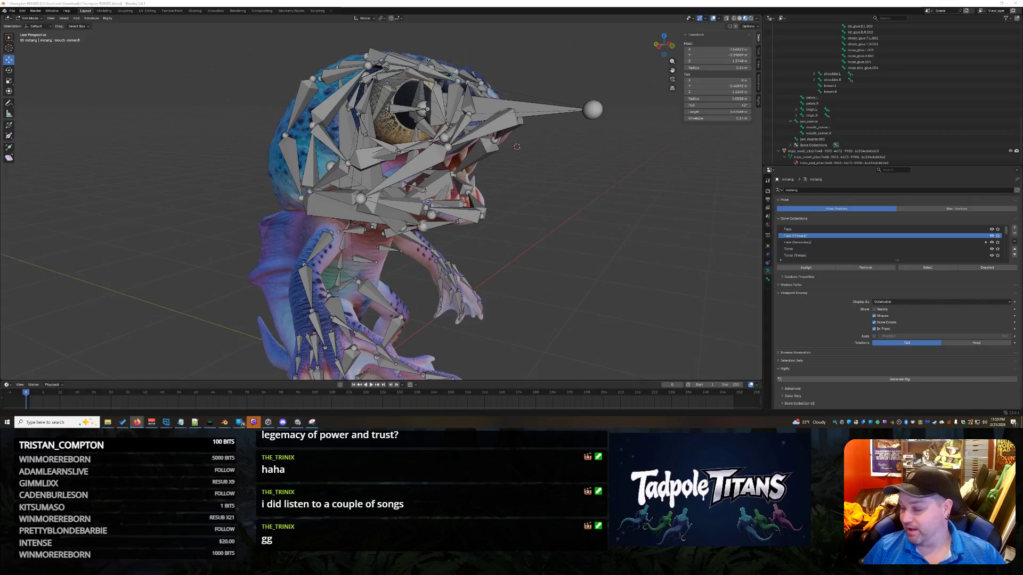
- Orbit and zoom to bring the rig back to a head-on front view
mouse_move(709, 223)
middle_mouse_down()
mouse_move(589, 217)
mouse_move(643, 209)
mouse_move(575, 188)
mouse_move(560, 206)
middle_mouse_up()
scroll(598, 219, "up", 3)
scroll(591, 193, "down", 3)
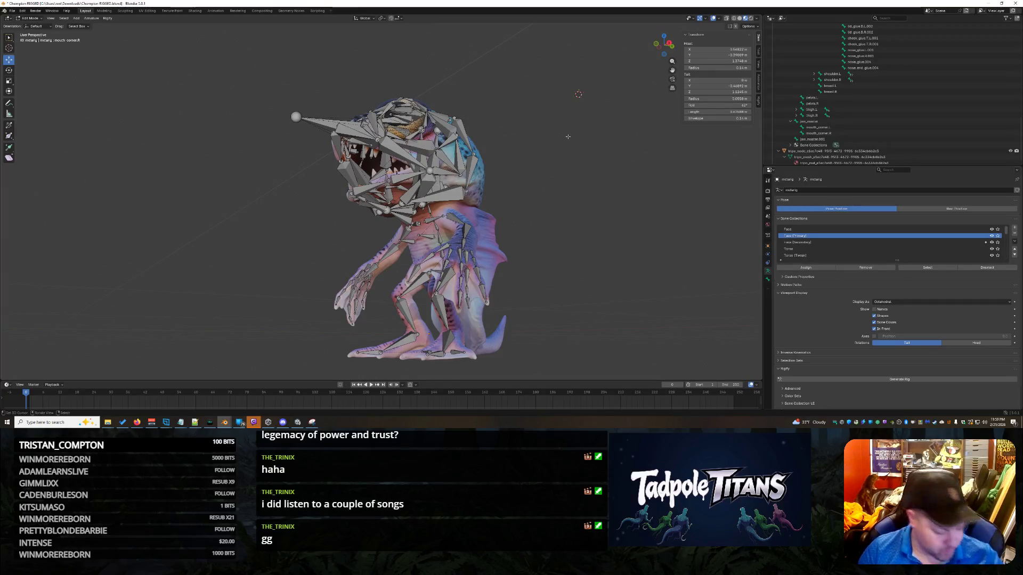
mouse_move(573, 166)
middle_mouse_down()
mouse_move(607, 202)
mouse_move(583, 209)
mouse_move(652, 211)
mouse_move(534, 204)
mouse_move(449, 180)
mouse_move(606, 208)
mouse_move(554, 204)
mouse_move(657, 208)
mouse_move(308, 211)
mouse_move(586, 176)
middle_mouse_up()
scroll(657, 207, "up", 5)
scroll(588, 208, "up", 5)
scroll(308, 212, "down", 5)
scroll(309, 211, "down", 4)
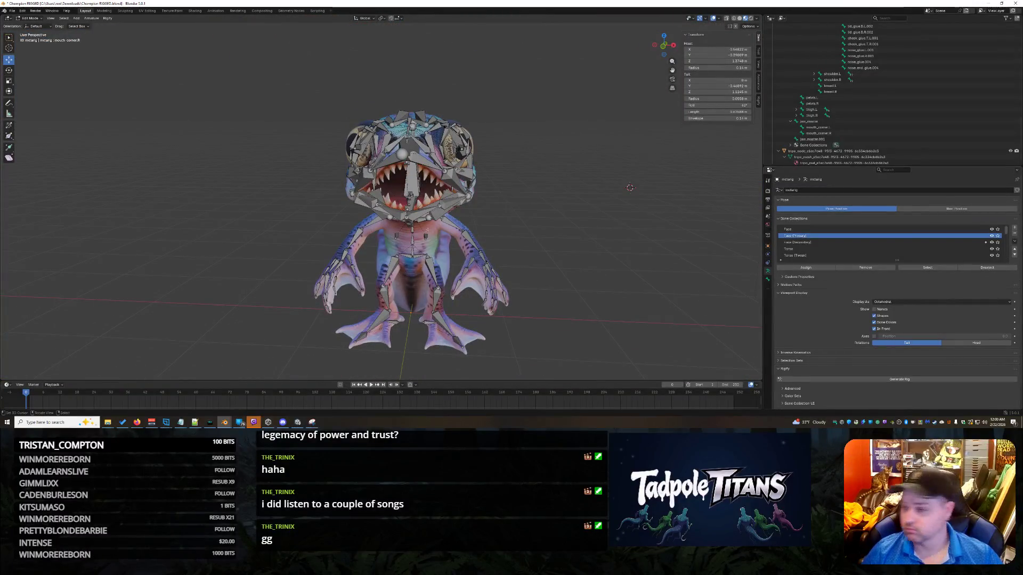
- From a three-quarter front view, box-select every metarig bone and generate the Rigify rig
mouse_move(594, 209)
middle_mouse_down()
mouse_move(601, 237)
mouse_move(373, 178)
middle_mouse_up()
left_click_drag(260, 116, 576, 392)
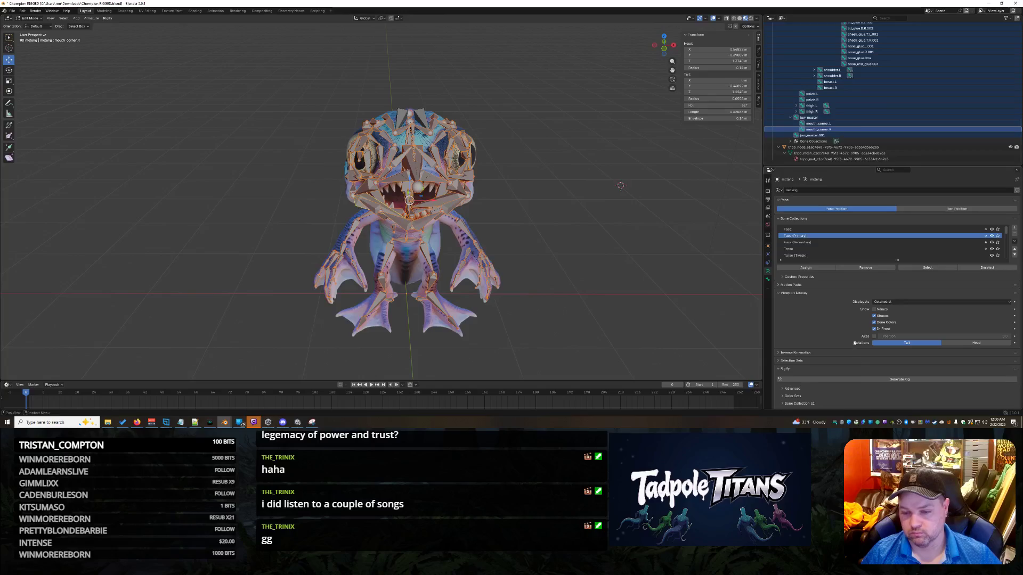
left_click(860, 377)
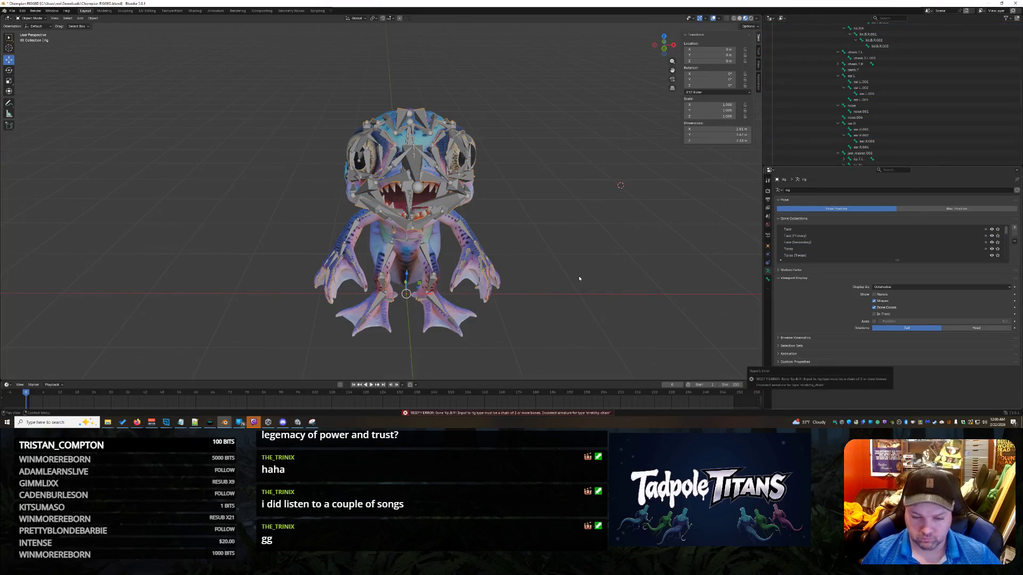
- Undo the failed rig generation and open the Info Log
mouse_move(579, 269)
middle_mouse_down()
mouse_move(530, 283)
mouse_move(582, 277)
middle_mouse_up()
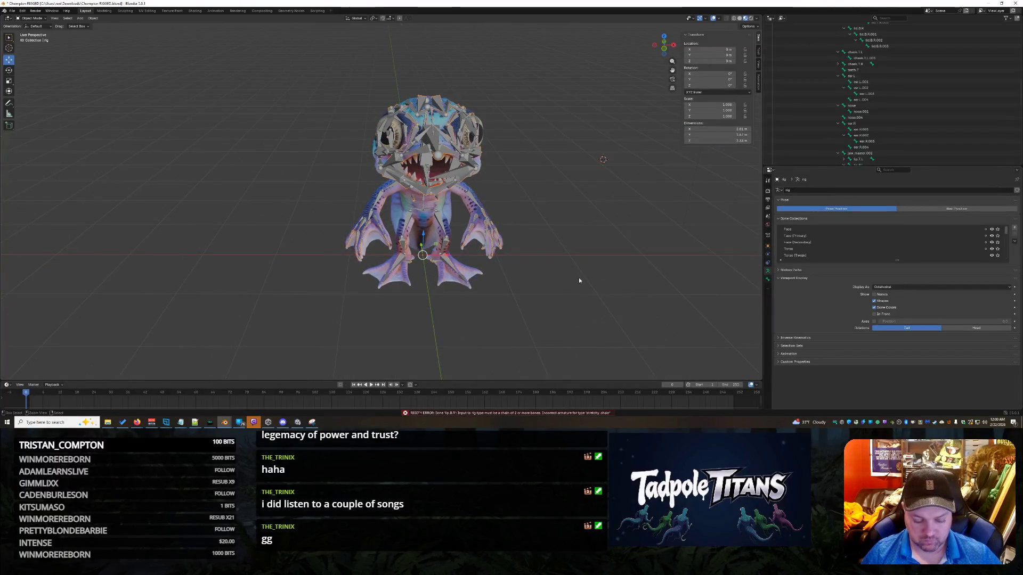
key("ctrl+z")
left_click(442, 413)
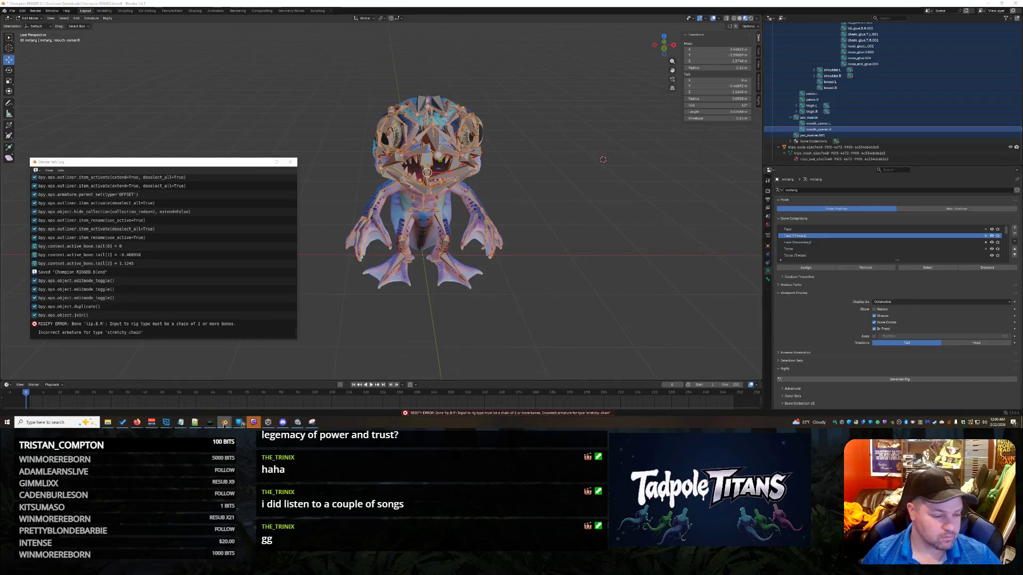
- Copy the lip.B.R chain error lines from the system console, then minimize the console and log
mouse_move(232, 422)
left_click(253, 400)
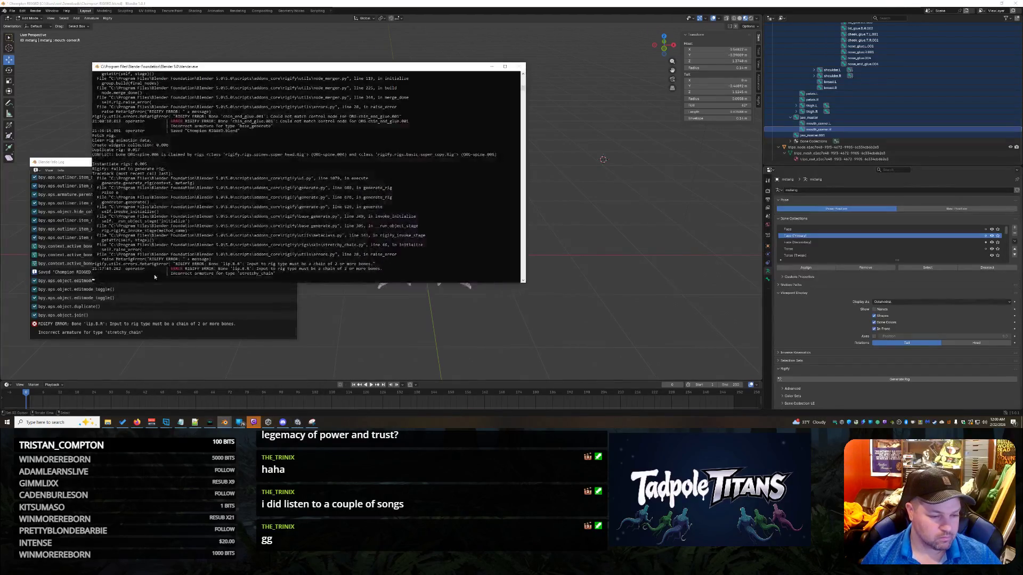
mouse_move(95, 257)
left_mouse_down()
mouse_move(160, 72)
mouse_move(281, 269)
left_mouse_up()
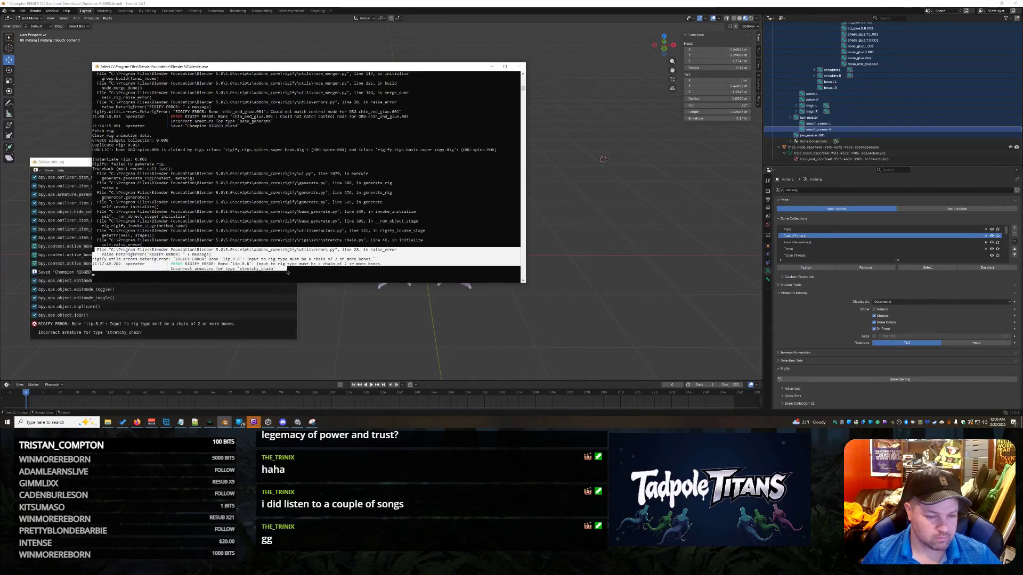
key("ctrl+c")
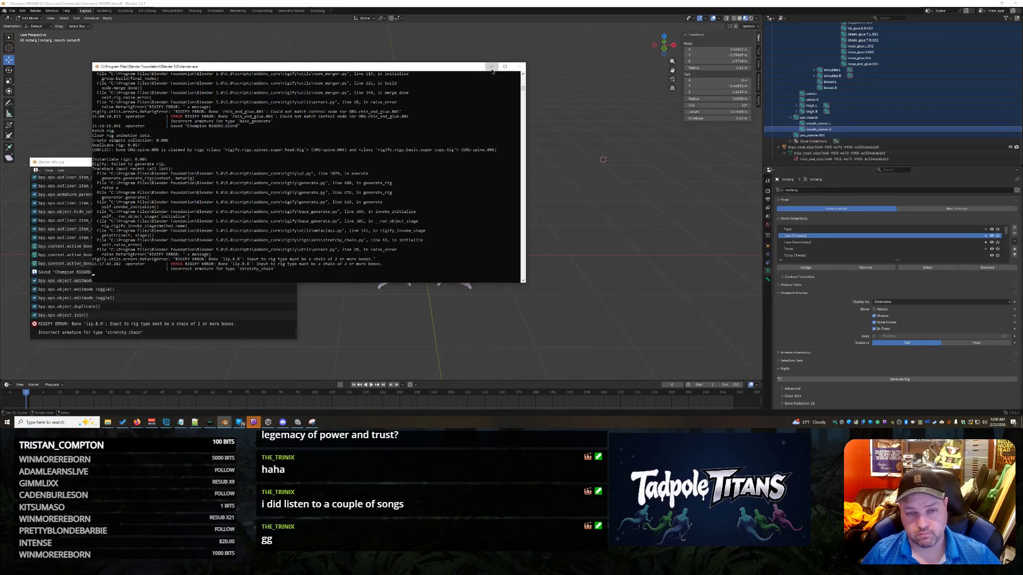
left_click(491, 66)
left_click(262, 162)
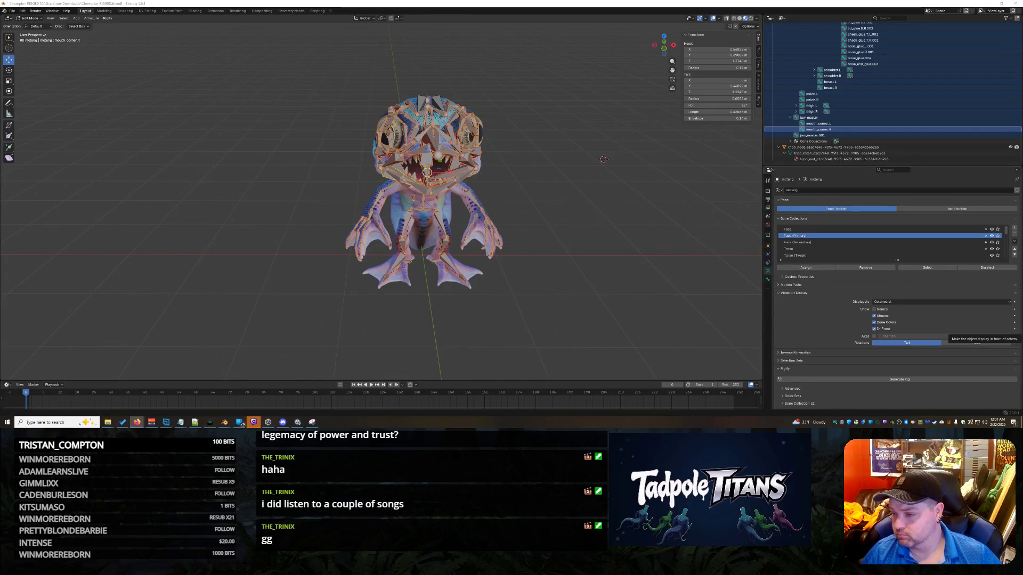
- Deselect all metarig bones with Alt+A and scroll the Outliner up toward the face bones
key("alt+a")
scroll(586, 186, "up", 5)
scroll(939, 109, "up", 3)
scroll(939, 109, "up", 5)
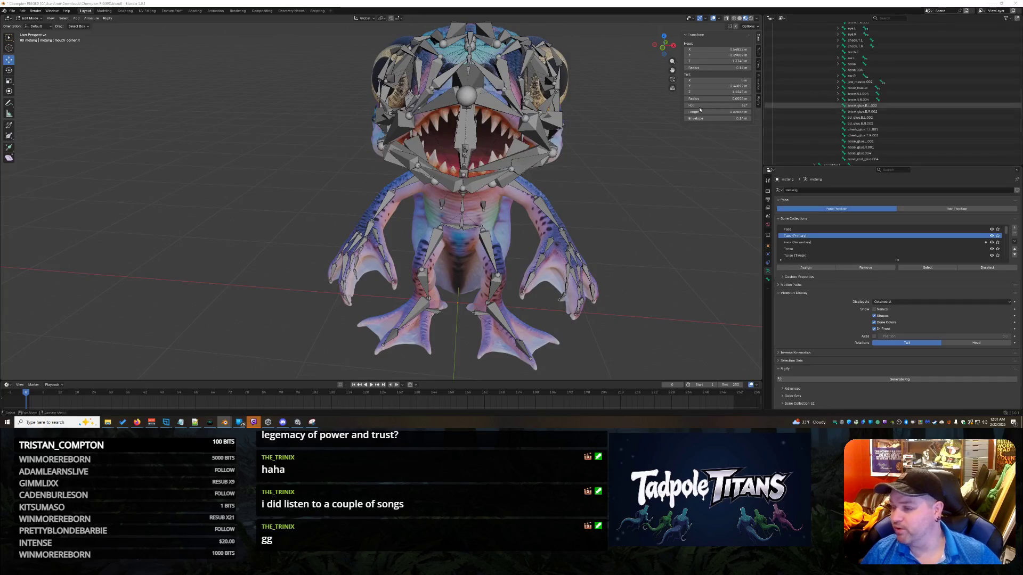
scroll(897, 125, "up", 8)
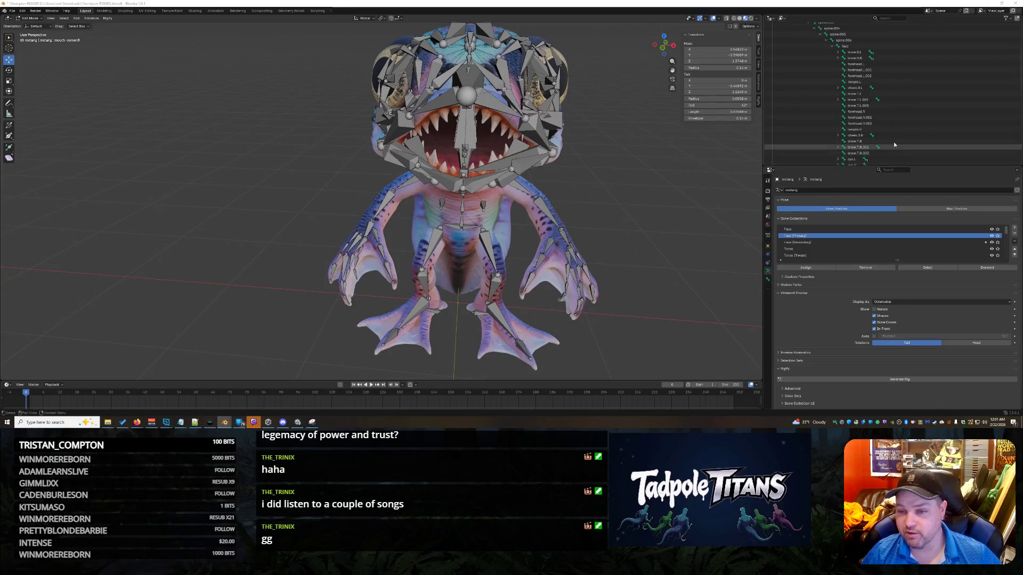
scroll(916, 123, "down", 6)
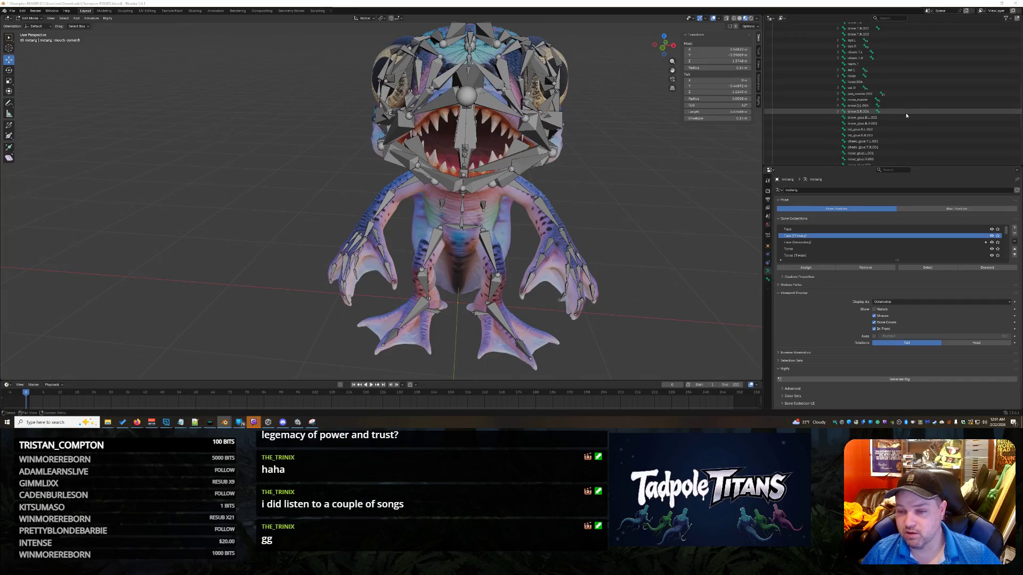
scroll(919, 128, "down", 2)
scroll(896, 118, "up", 3)
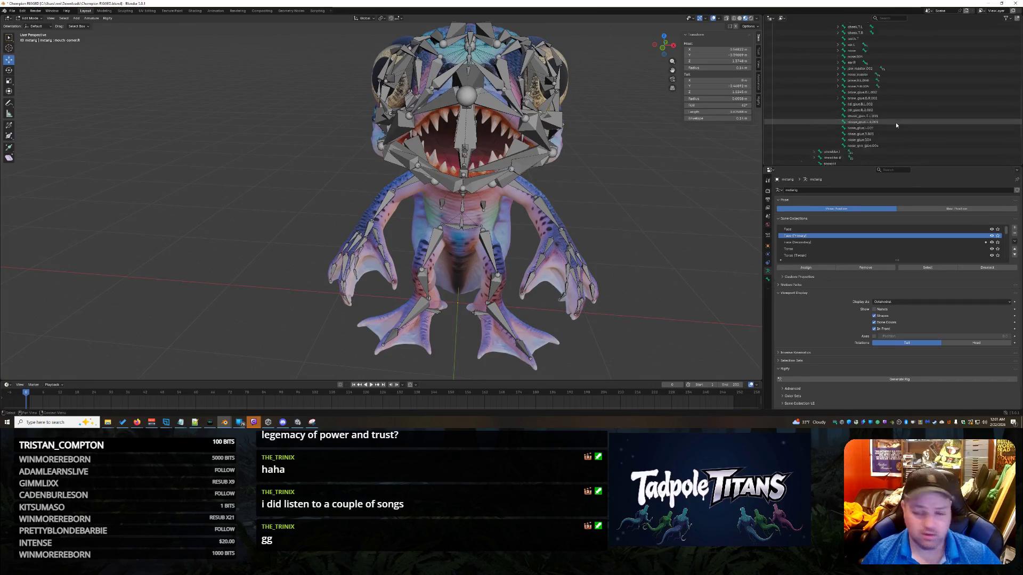
scroll(905, 125, "up", 6)
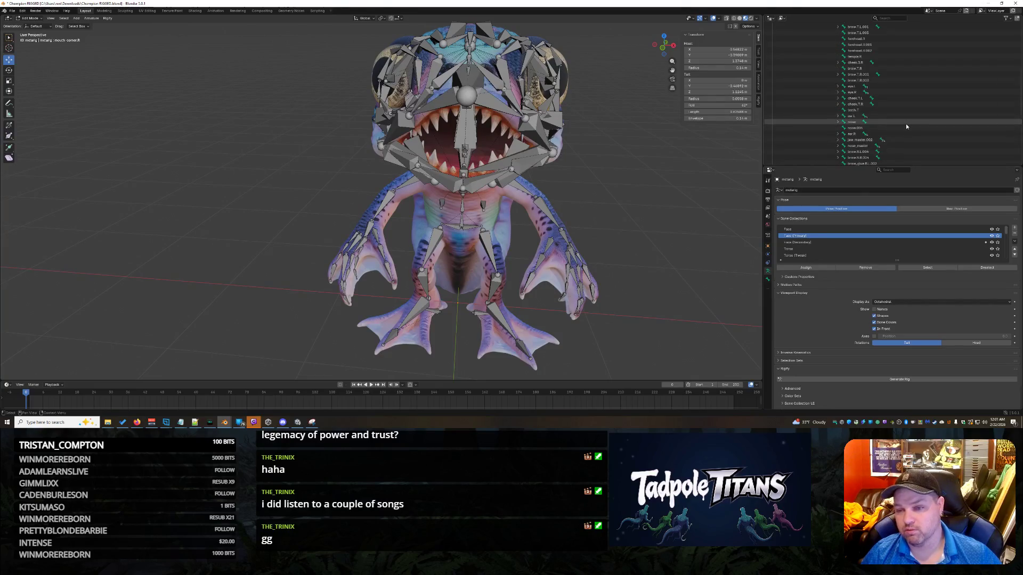
scroll(898, 109, "up", 2)
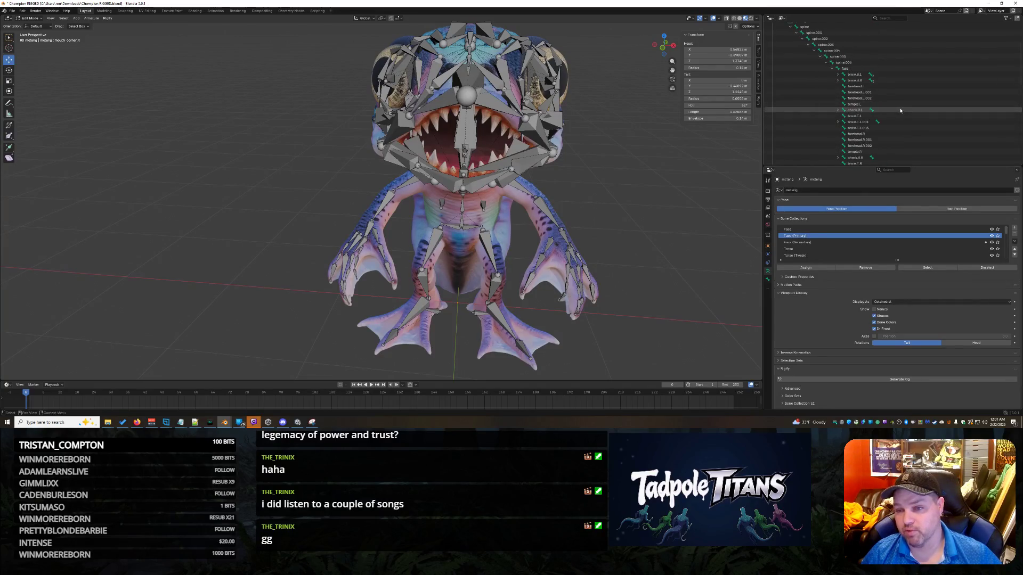
scroll(899, 109, "down", 4)
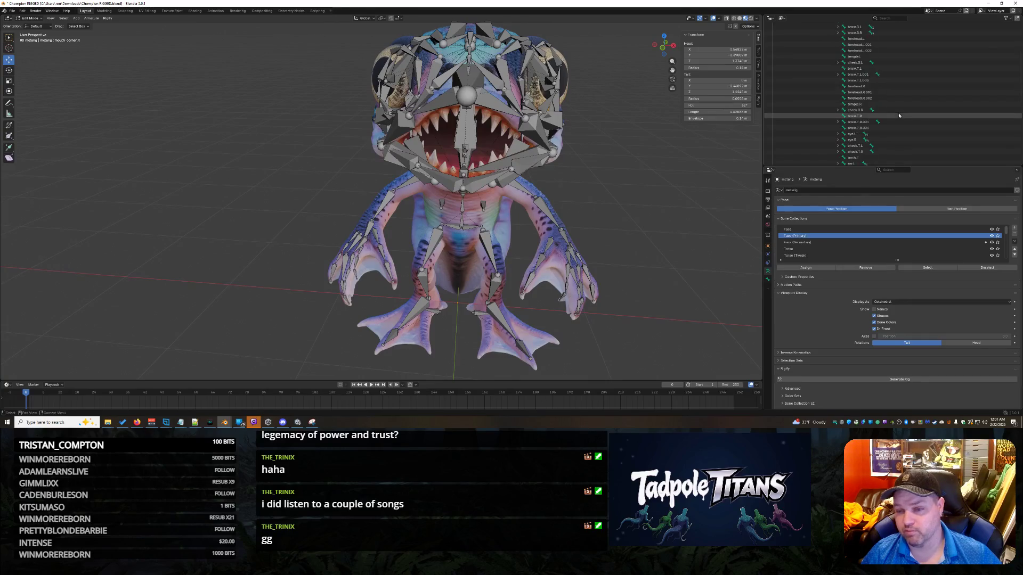
scroll(899, 114, "down", 2)
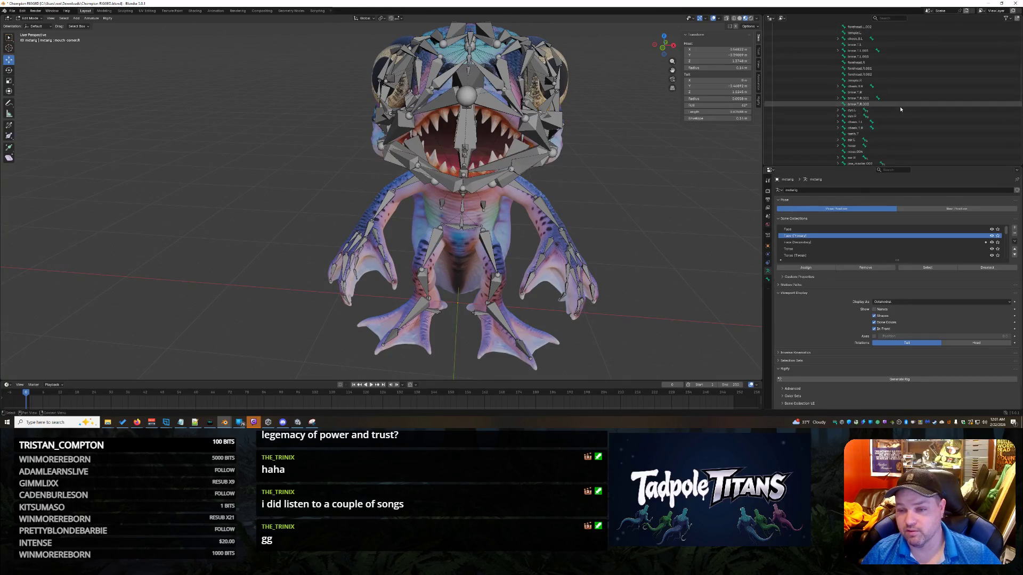
scroll(906, 110, "down", 3)
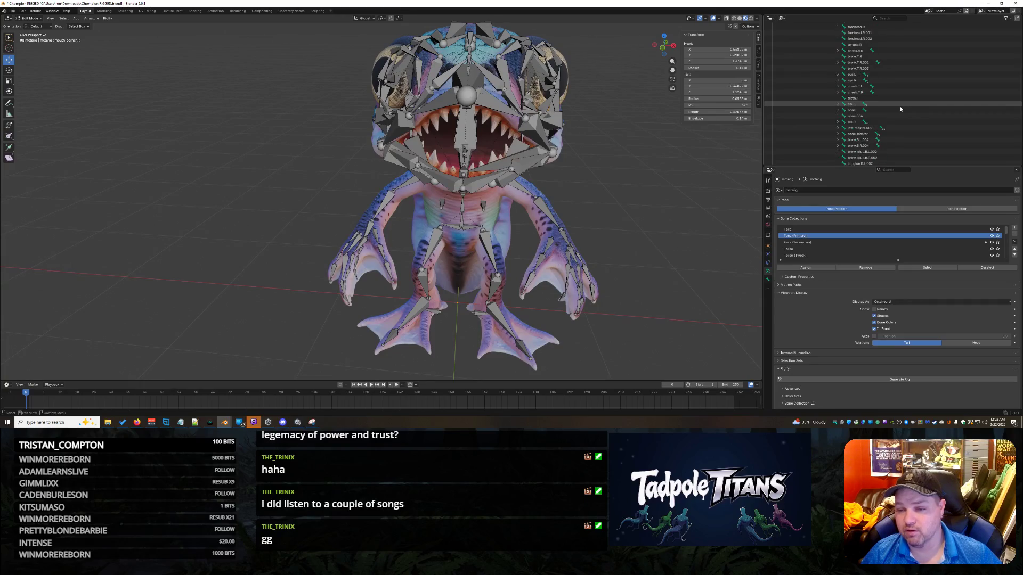
scroll(909, 114, "up", 10)
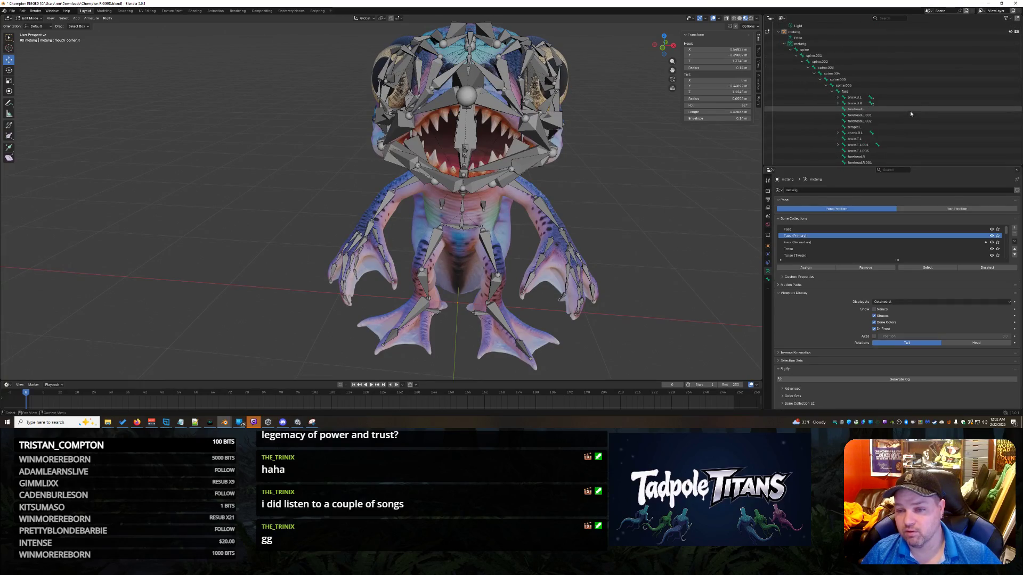
scroll(904, 104, "down", 10)
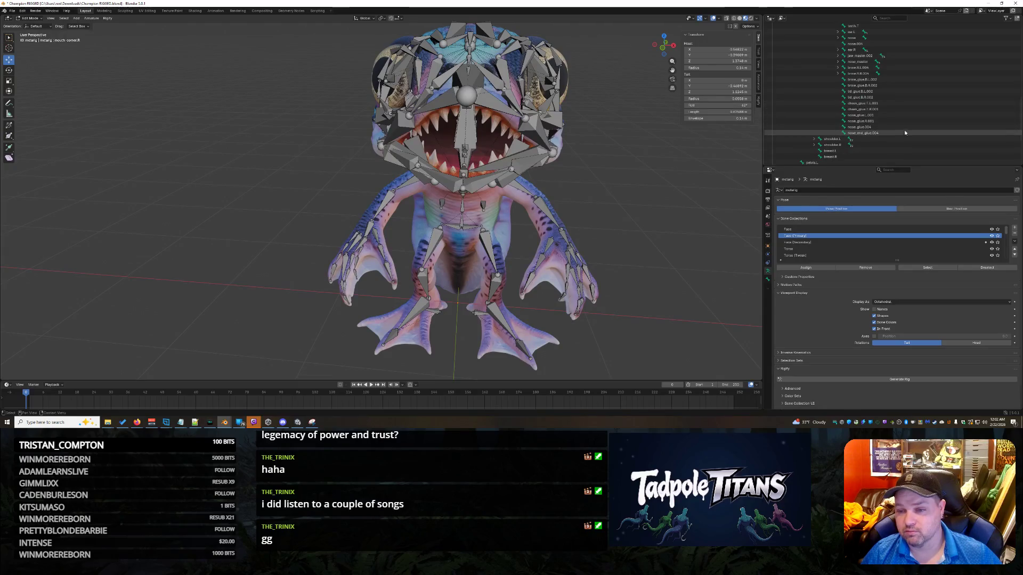
scroll(900, 135, "down", 6)
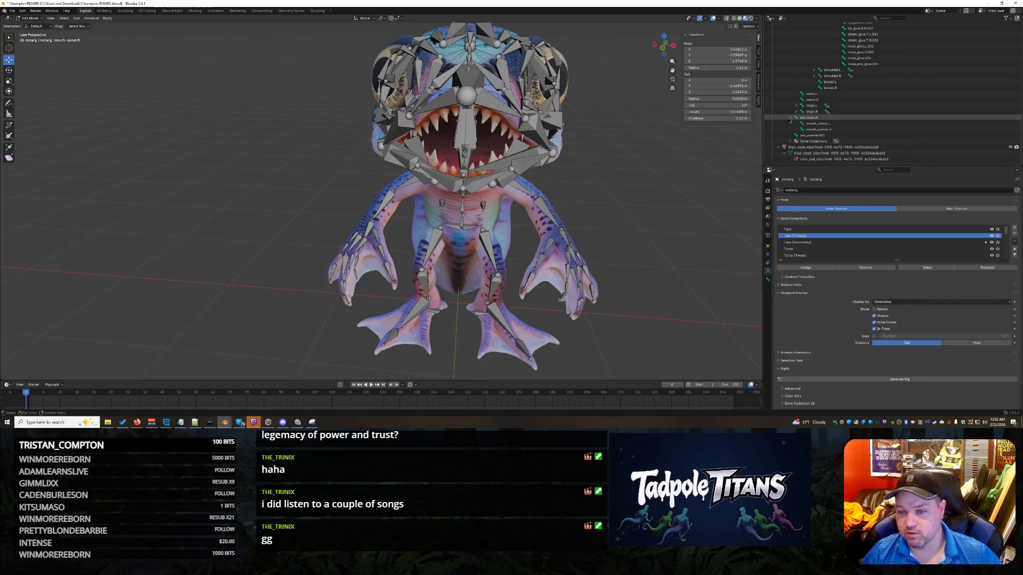
scroll(881, 119, "up", 5)
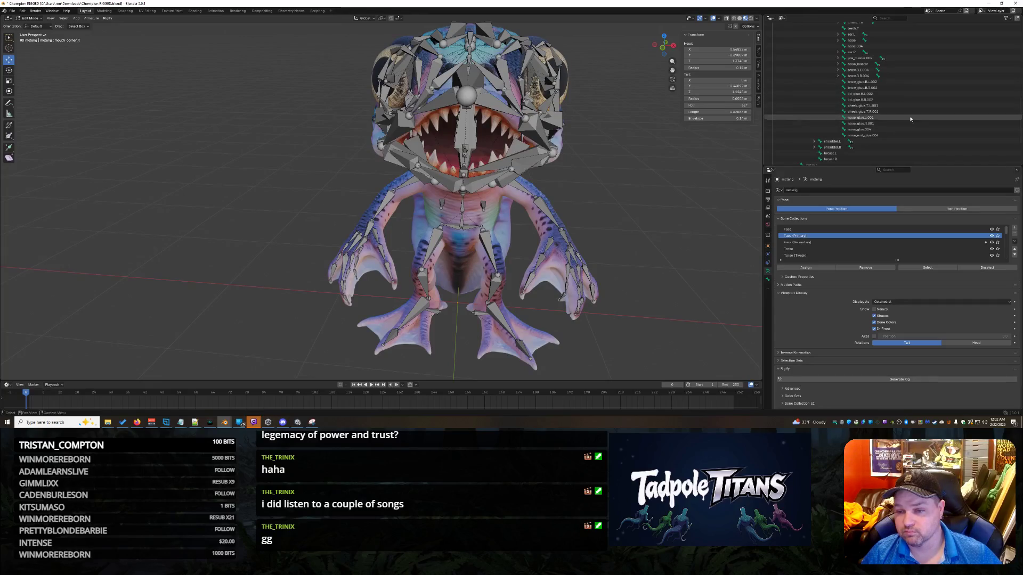
scroll(913, 129, "up", 4)
scroll(912, 129, "up", 3)
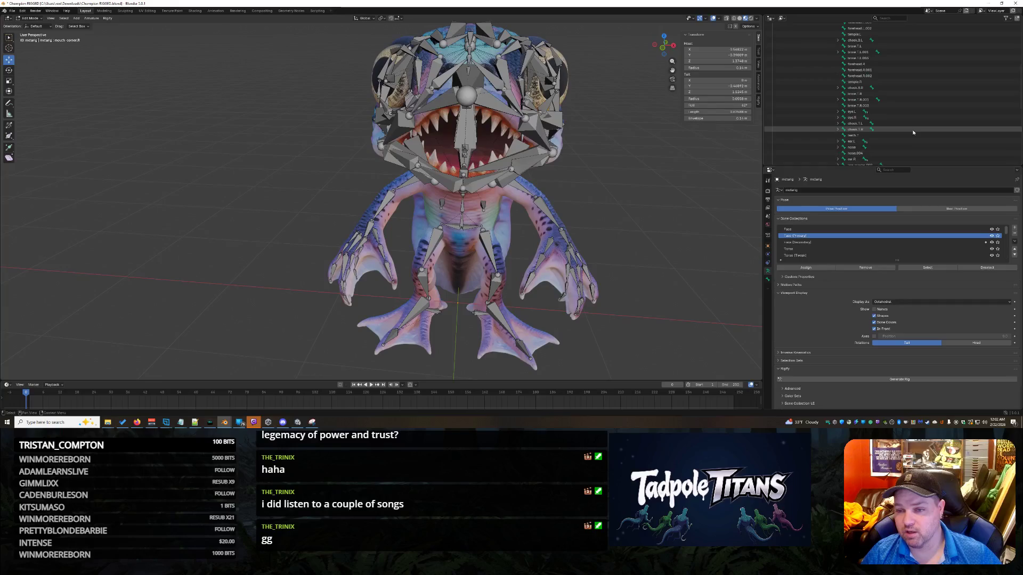
scroll(914, 130, "up", 5)
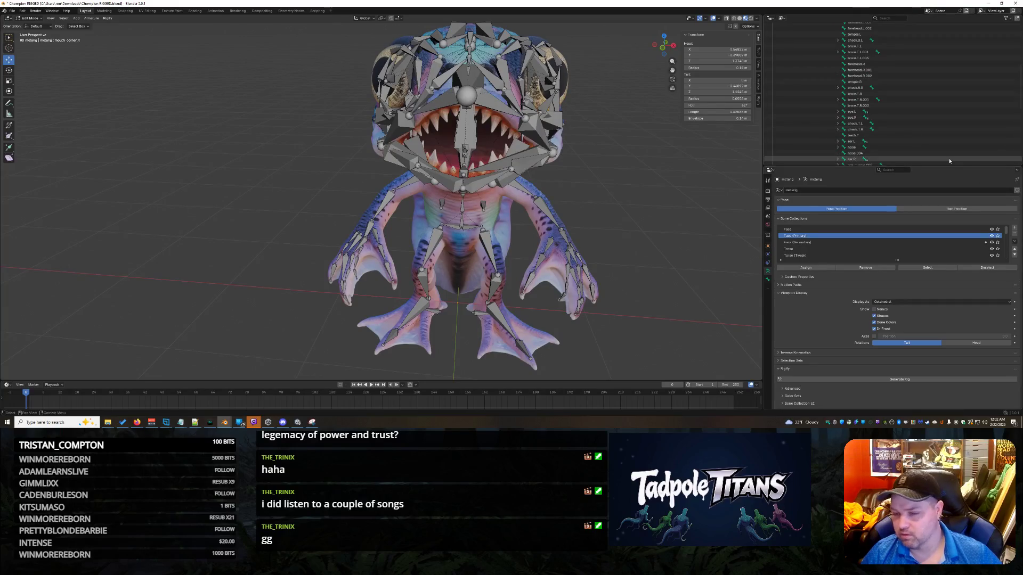
left_click(892, 18)
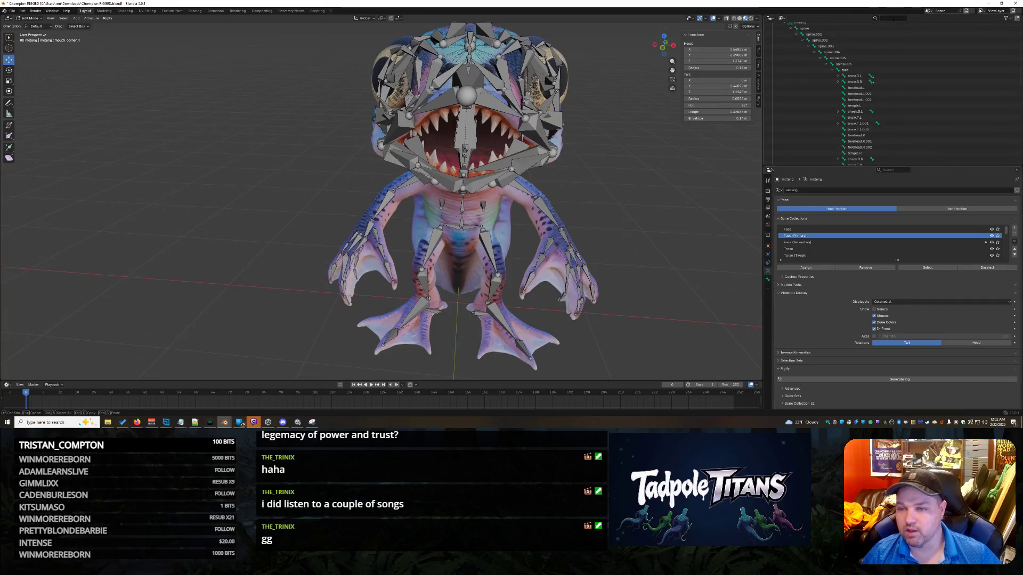
- Filter the bone list by 'lip' and step through the jaw_master and lip bones
type("lip")
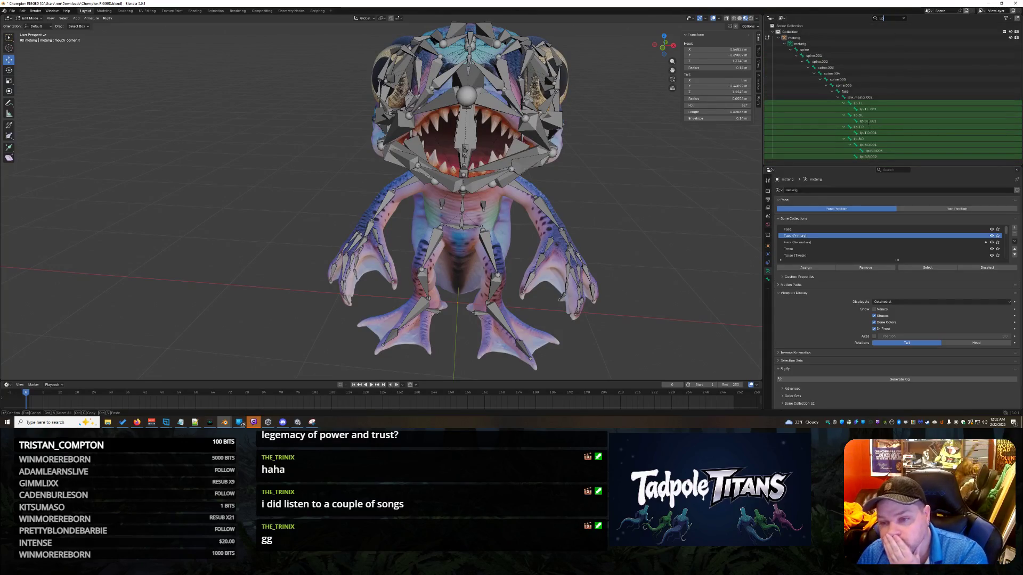
key("Return")
left_click(870, 98)
left_click(870, 104)
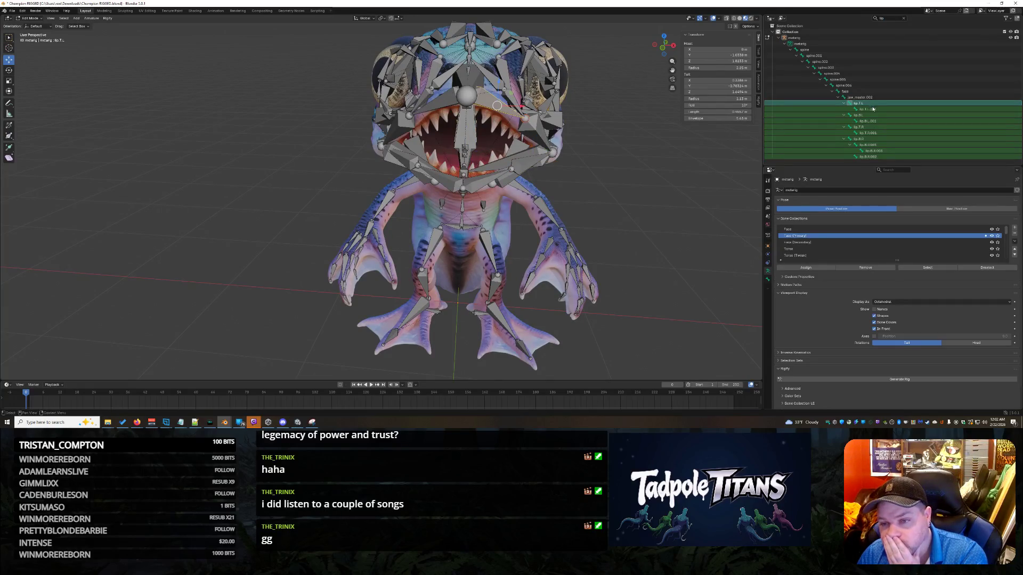
left_click(872, 109)
left_click(872, 115)
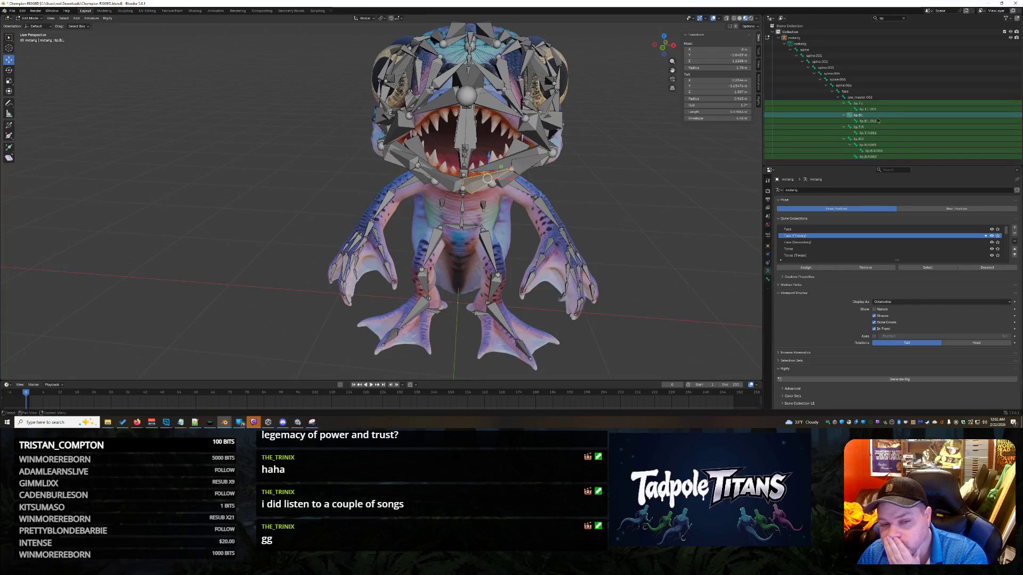
left_click(879, 121)
left_click(879, 128)
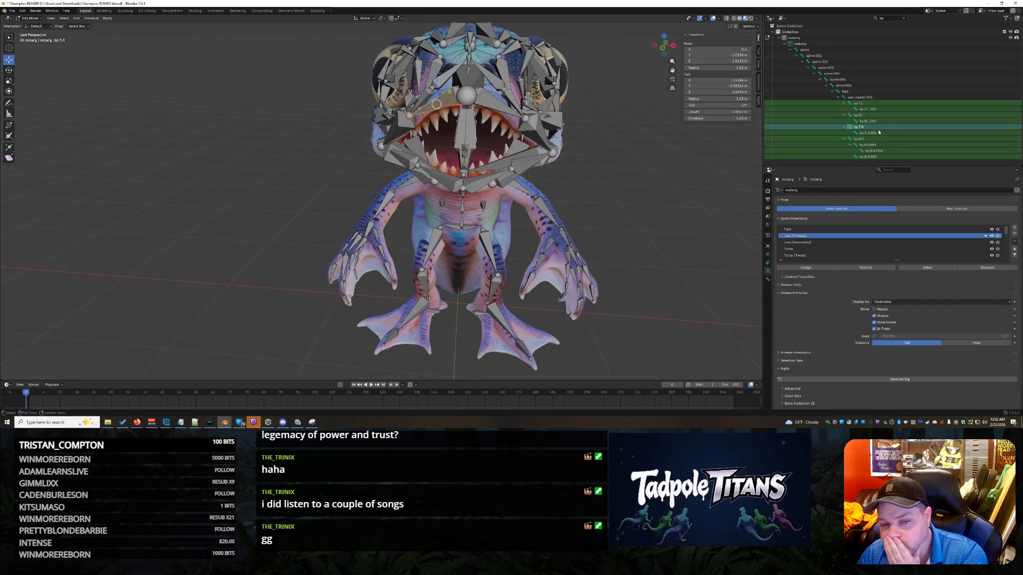
left_click(879, 133)
key("Down")
key("Down")
key("Down")
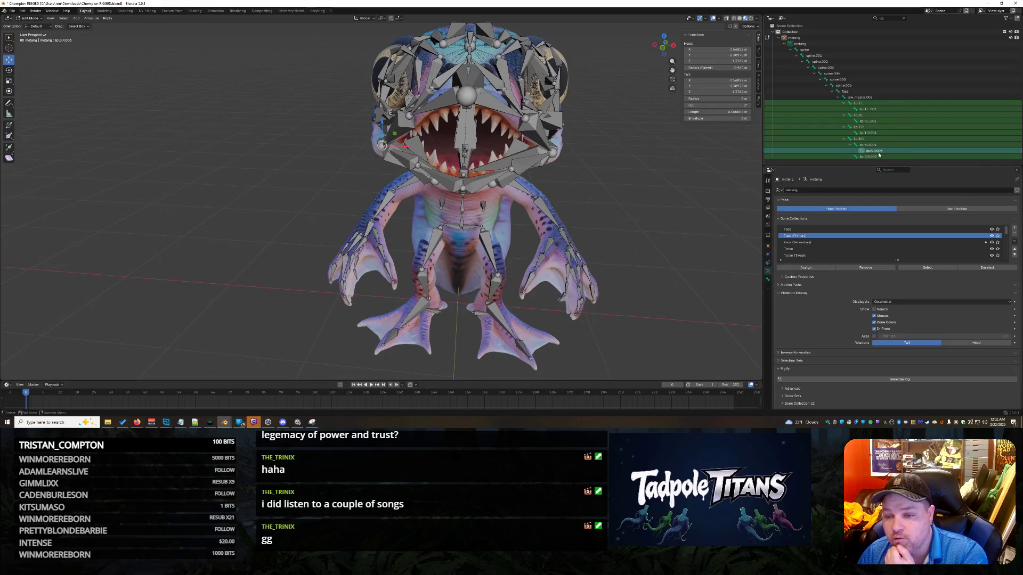
- Delete the extra lip.B.R.003 bone
mouse_move(612, 147)
middle_mouse_down()
mouse_move(691, 144)
mouse_move(621, 145)
middle_mouse_up()
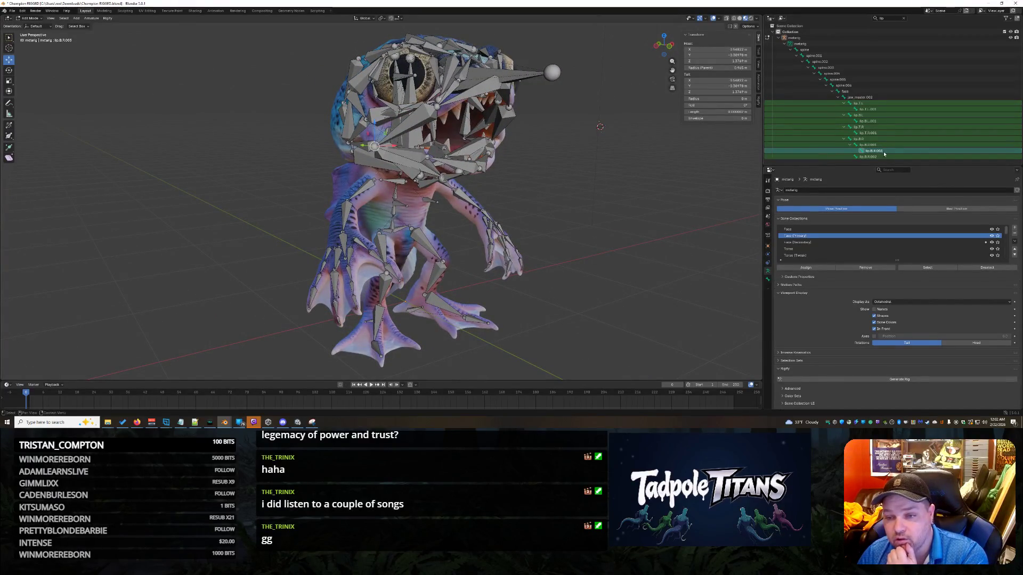
middle_click_drag(597, 187, 644, 186)
scroll(645, 186, "up", 3)
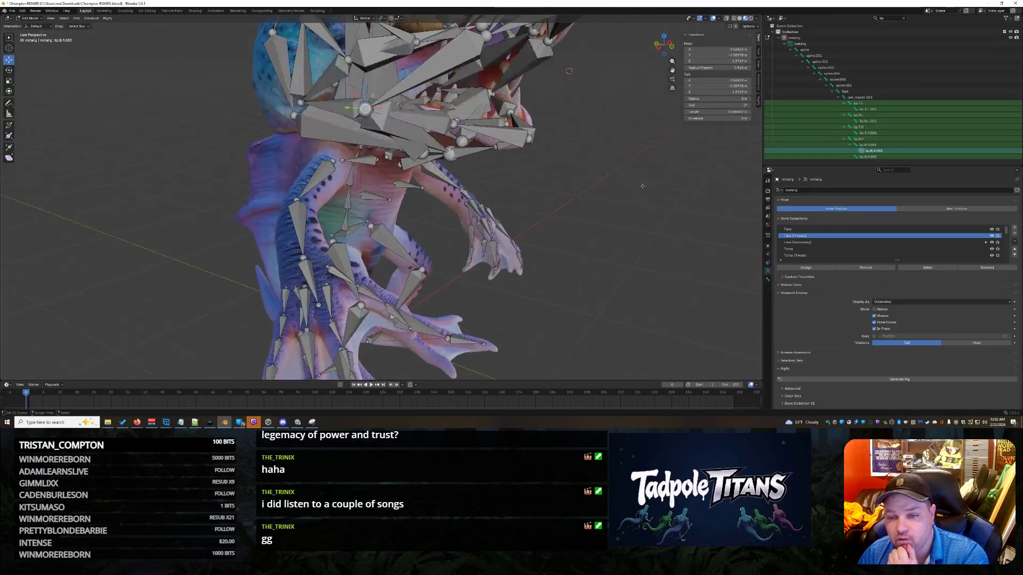
left_click(874, 158)
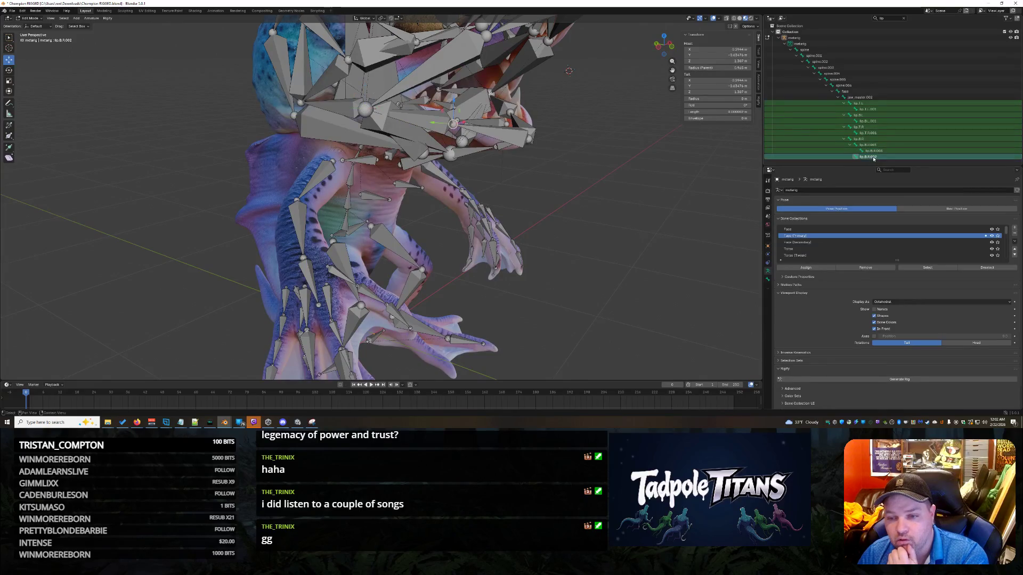
left_click(875, 153)
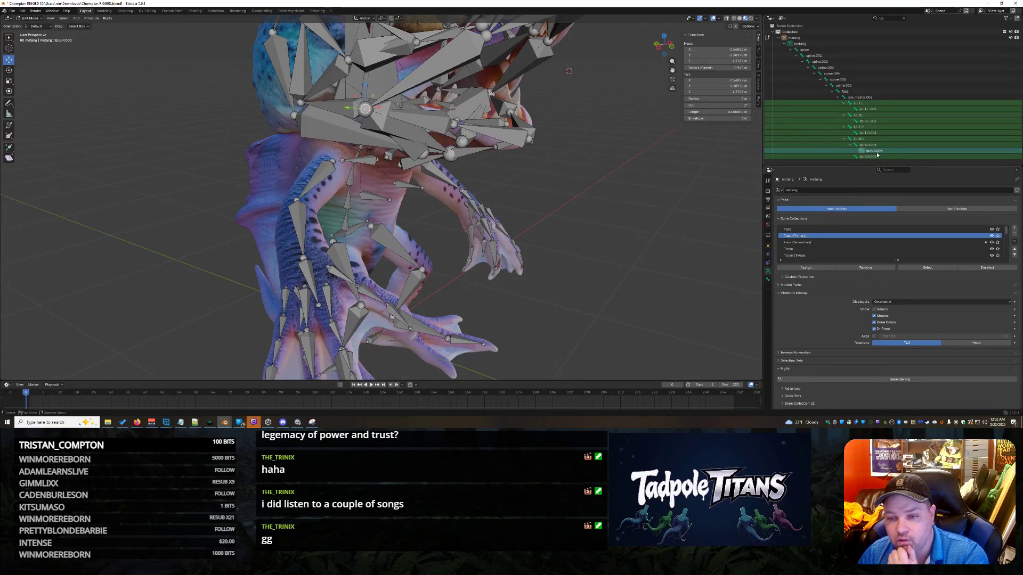
right_click(877, 155)
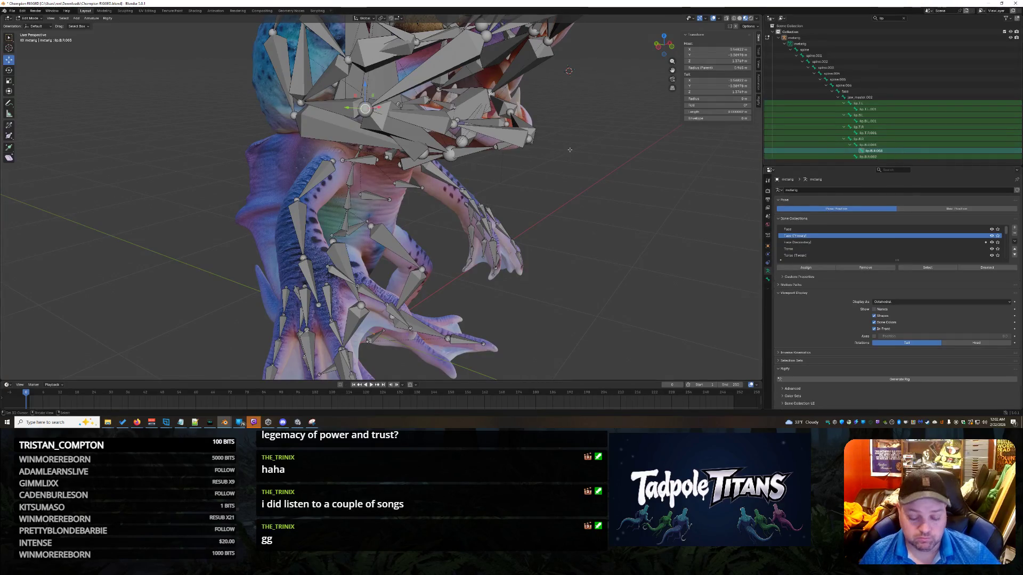
key("x")
left_click(573, 159)
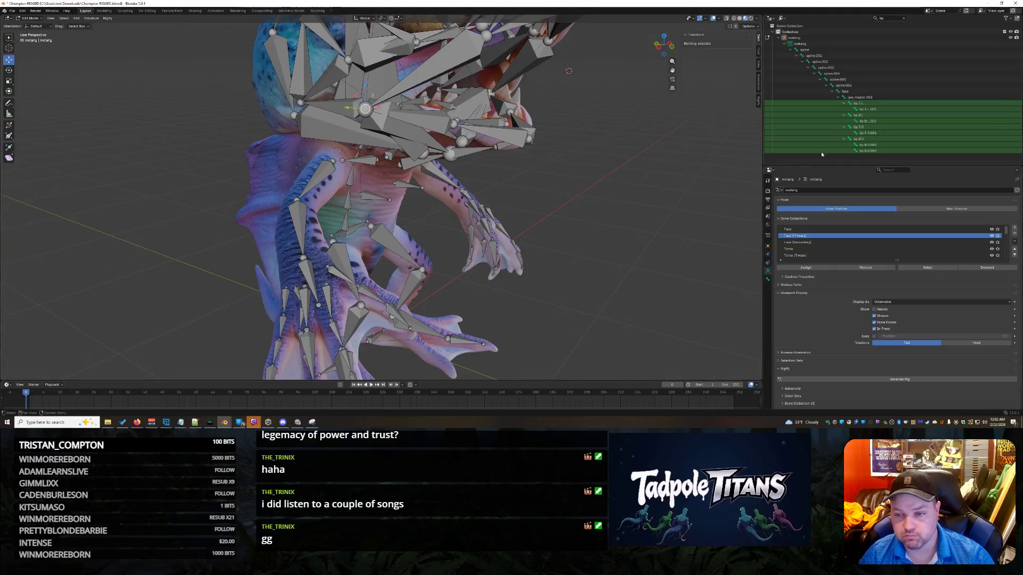
- Check lip.B.R and lip.B.R.001 in the viewport, then delete the lip.B.R.002 bone
left_click(867, 152)
middle_click_drag(604, 192, 528, 198)
scroll(527, 197, "up", 2)
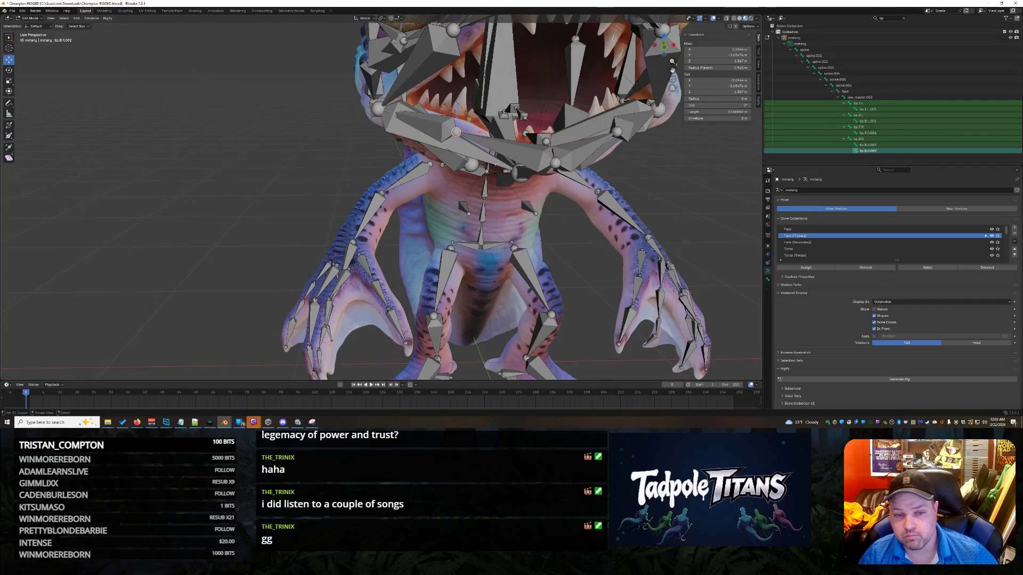
left_click(511, 149)
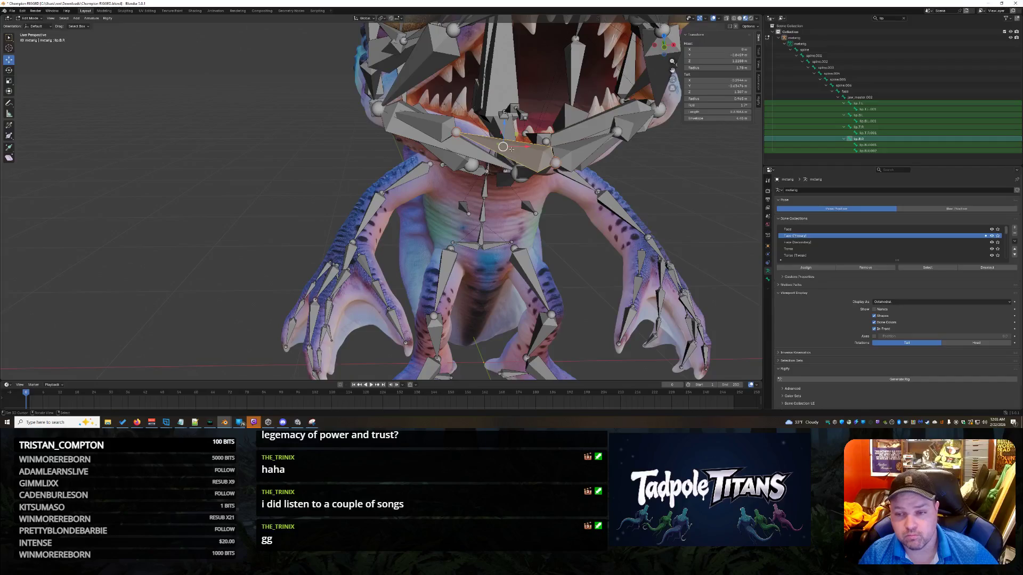
left_click(437, 134)
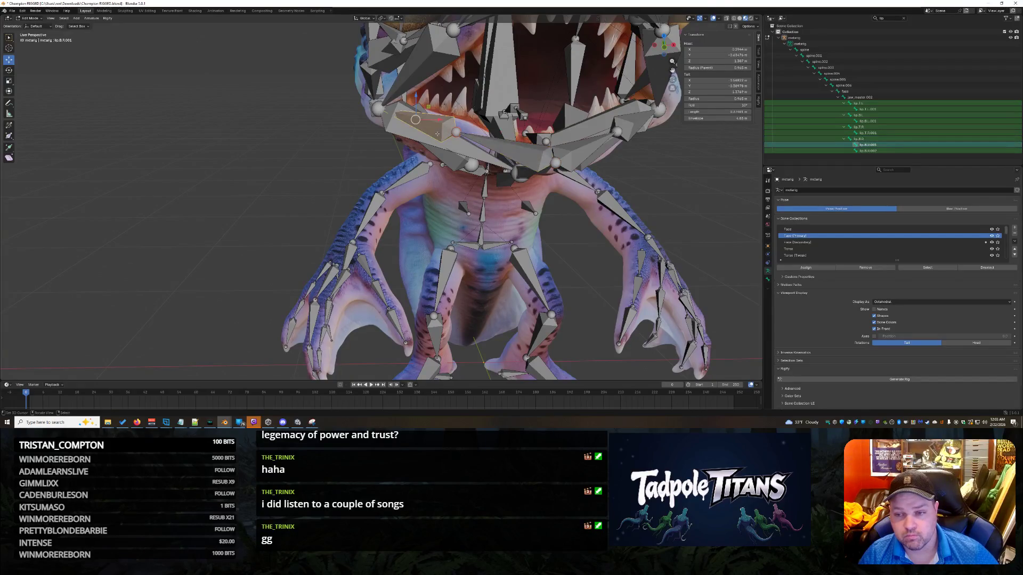
left_click(871, 151)
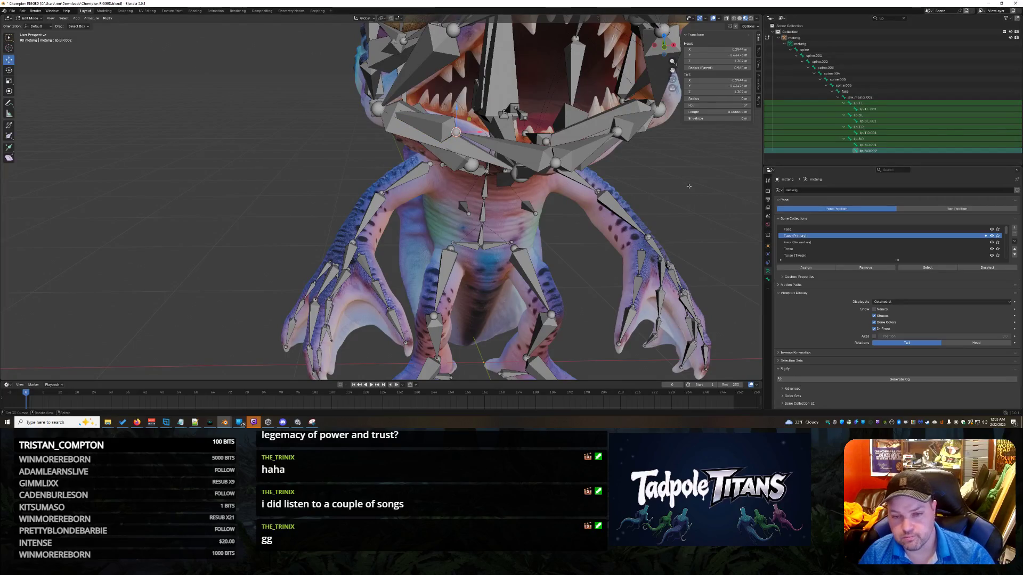
key("Delete")
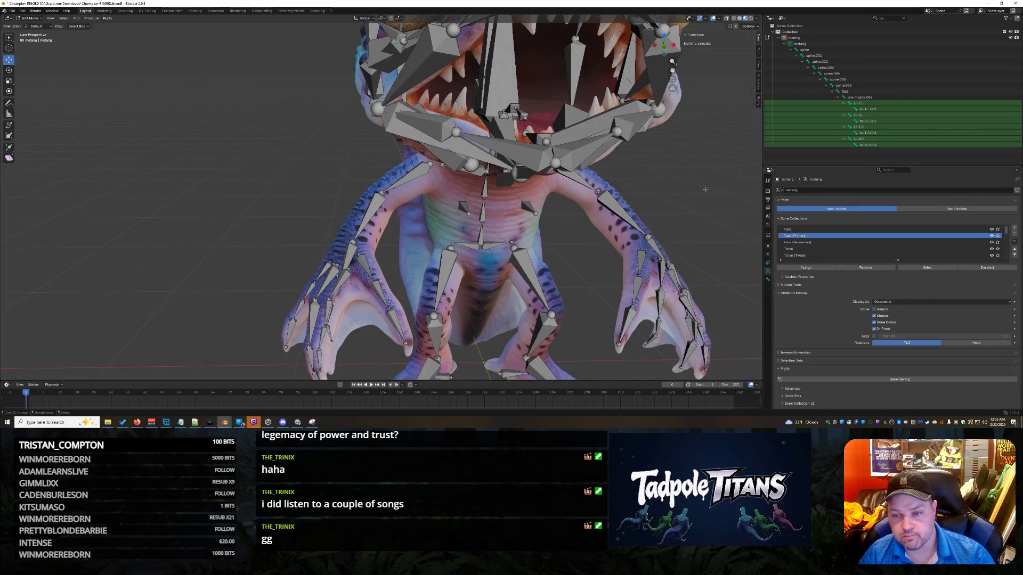
- Nudge lip.B.R.001 slightly into place and view the whole creature
left_click_drag(414, 134, 412, 133)
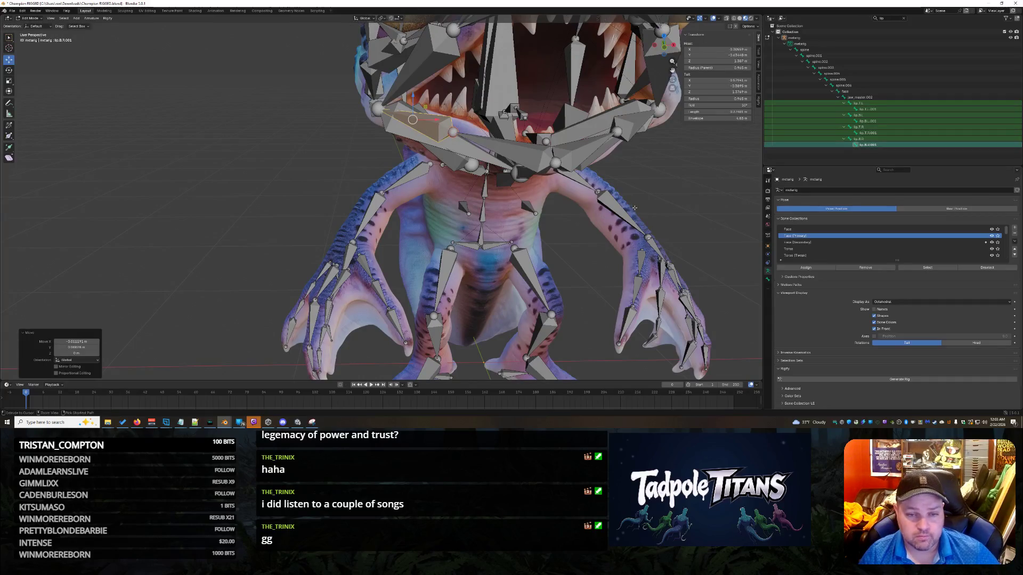
scroll(634, 208, "down", 10)
middle_click_drag(634, 207, 564, 200)
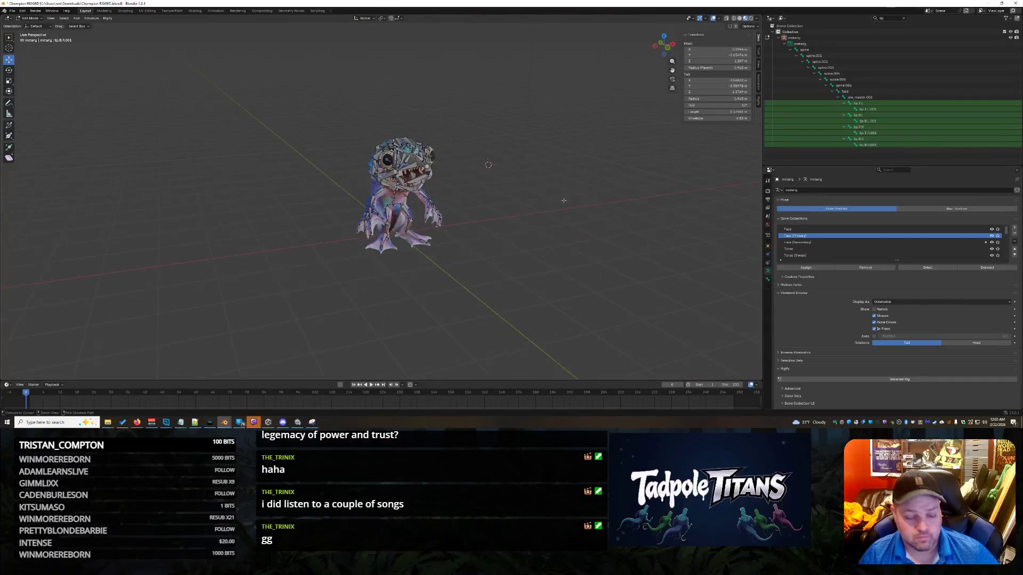
- Save the file, select all metarig bones, and generate the Rigify rig
key("ctrl+s")
key("a")
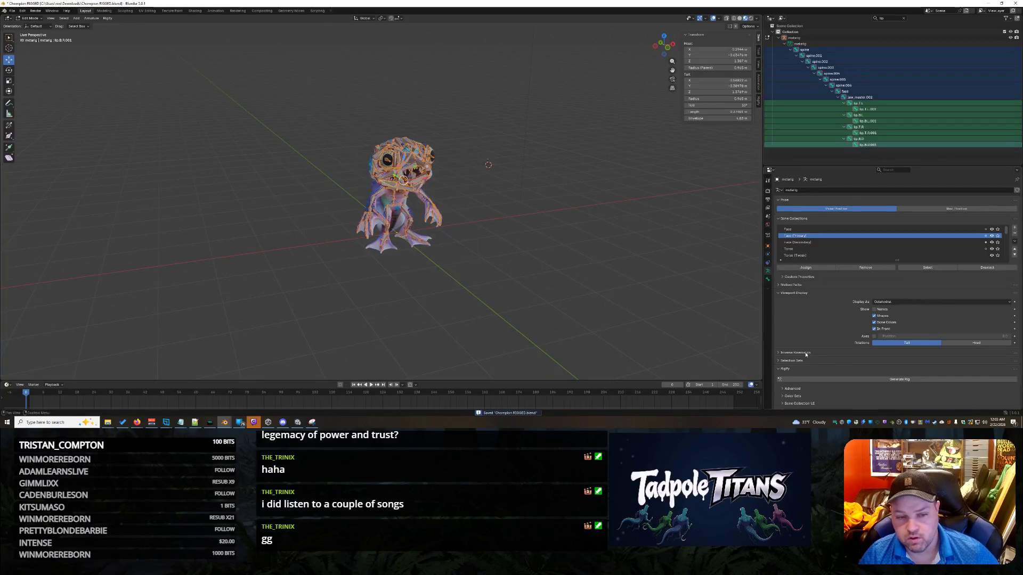
left_click(837, 378)
mouse_move(567, 298)
middle_mouse_down()
mouse_move(680, 289)
mouse_move(469, 286)
middle_mouse_up()
- Undo the failed generation and bring up the console's chin_end_glue.001 error
left_click(418, 237)
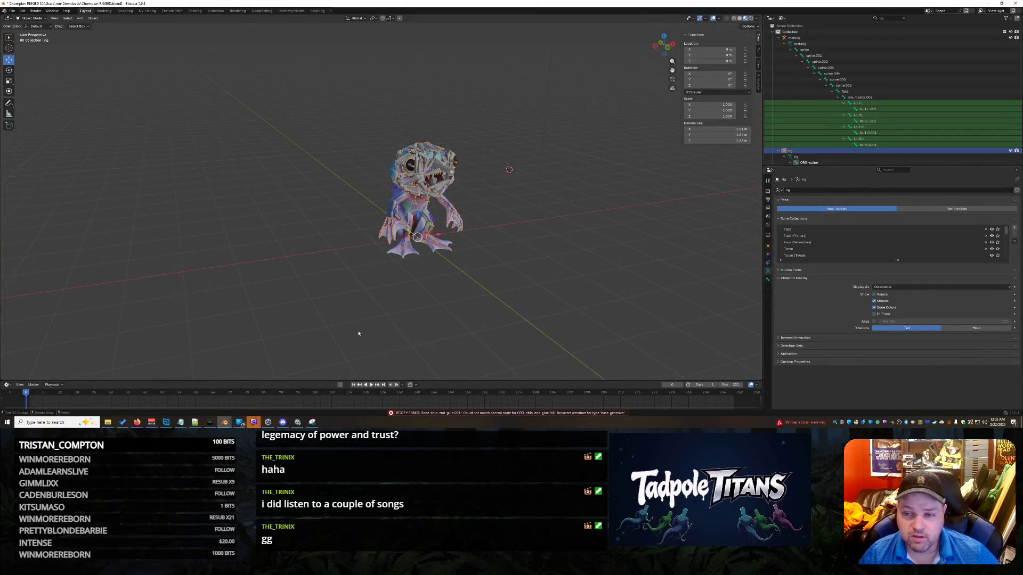
key("ctrl+z")
key("ctrl+z")
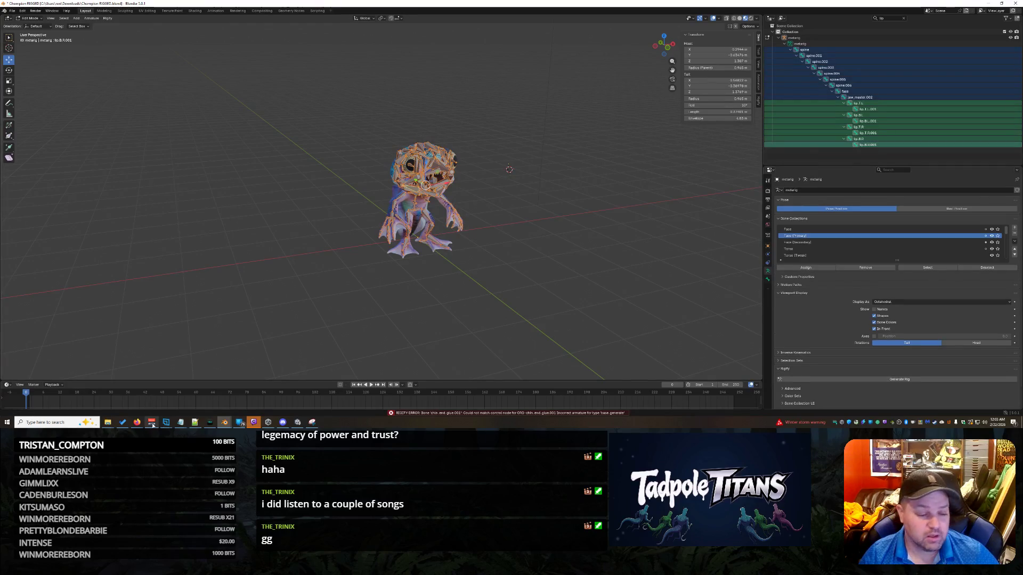
mouse_move(225, 422)
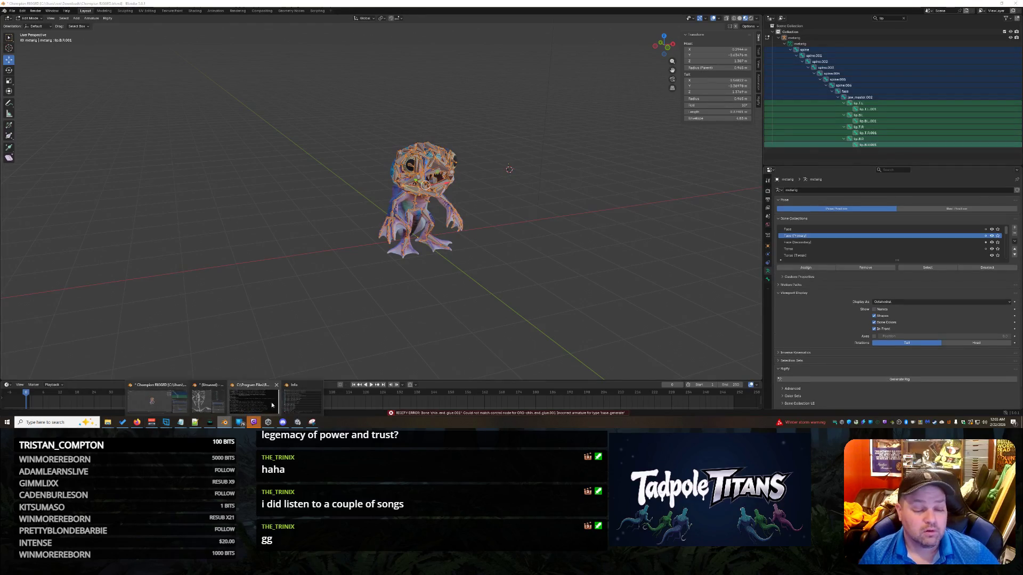
left_click(170, 399)
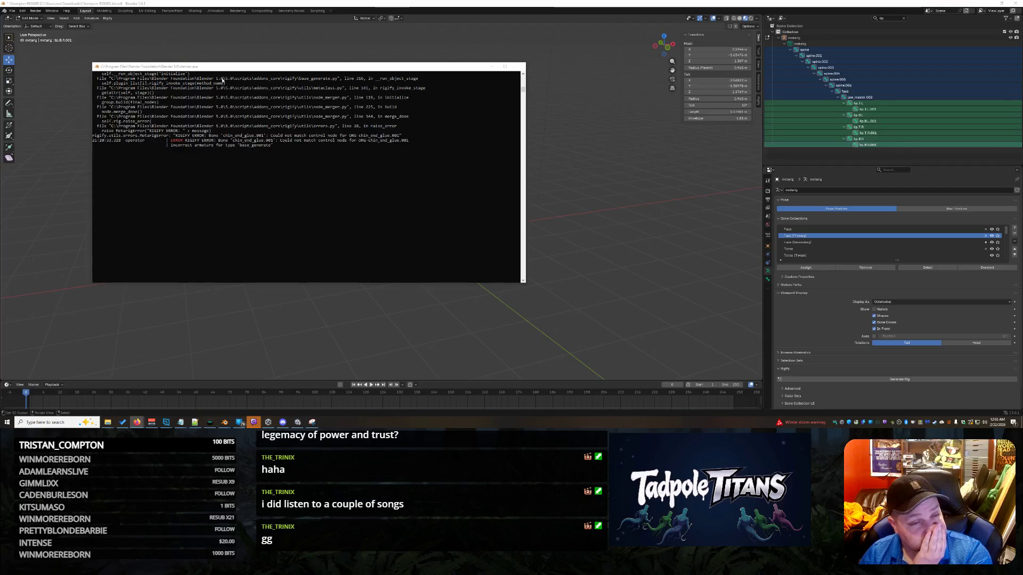
- Close the error console and clear the 'lip' filter from the bone list
left_click(558, 203)
scroll(586, 219, "up", 3)
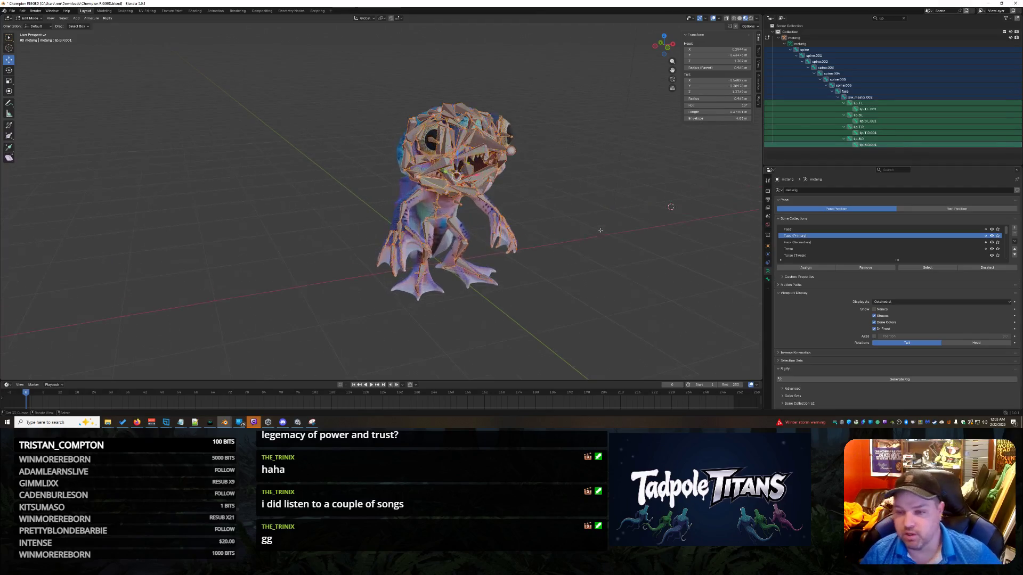
left_click(903, 18)
scroll(914, 121, "down", 2)
scroll(914, 122, "down", 15)
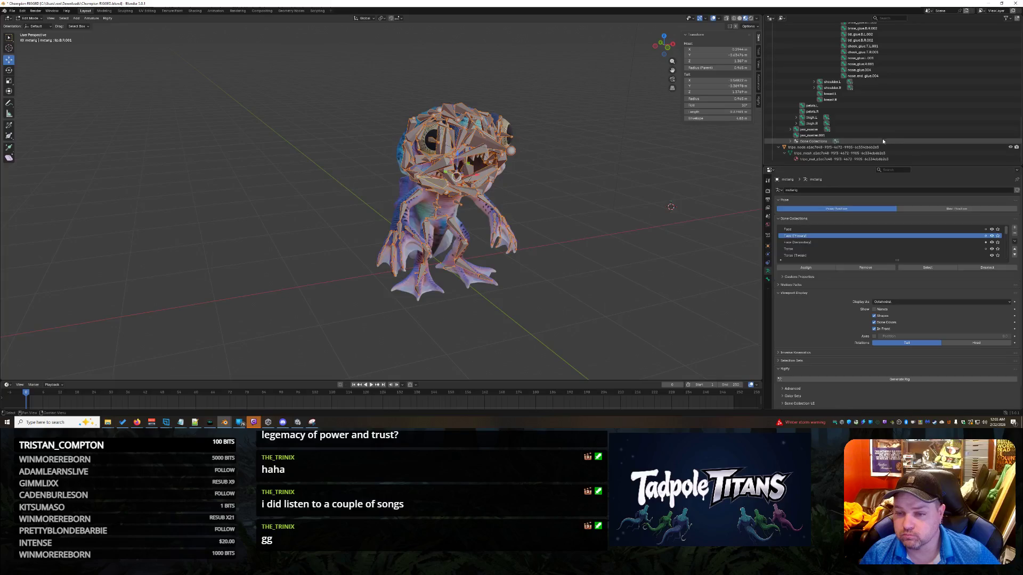
scroll(882, 139, "up", 15)
scroll(877, 144, "down", 10)
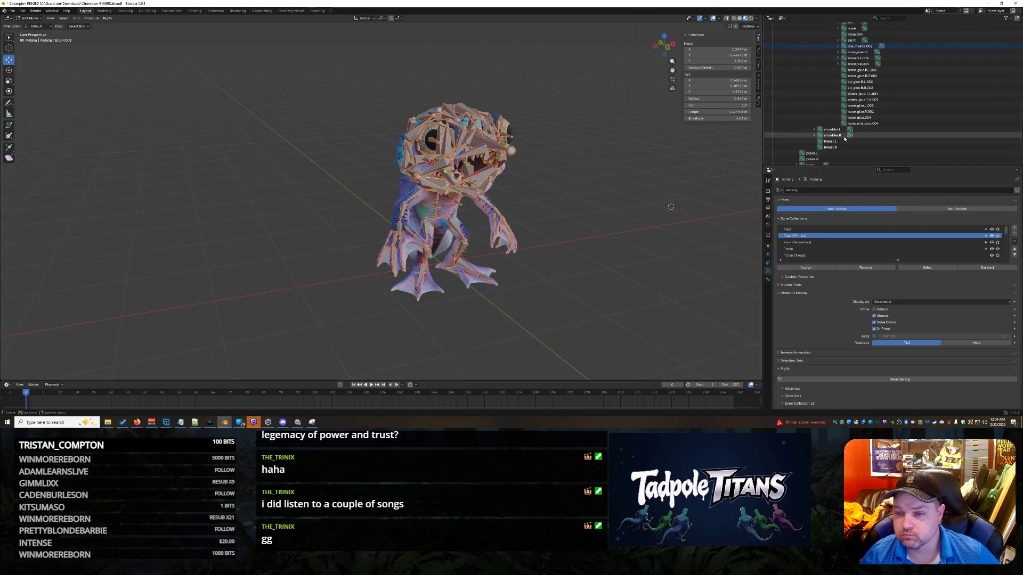
- Filter the Outliner bone list by 'chin'
left_click(863, 70)
mouse_move(565, 205)
middle_mouse_down()
mouse_move(643, 212)
mouse_move(624, 195)
middle_mouse_up()
scroll(624, 195, "up", 2)
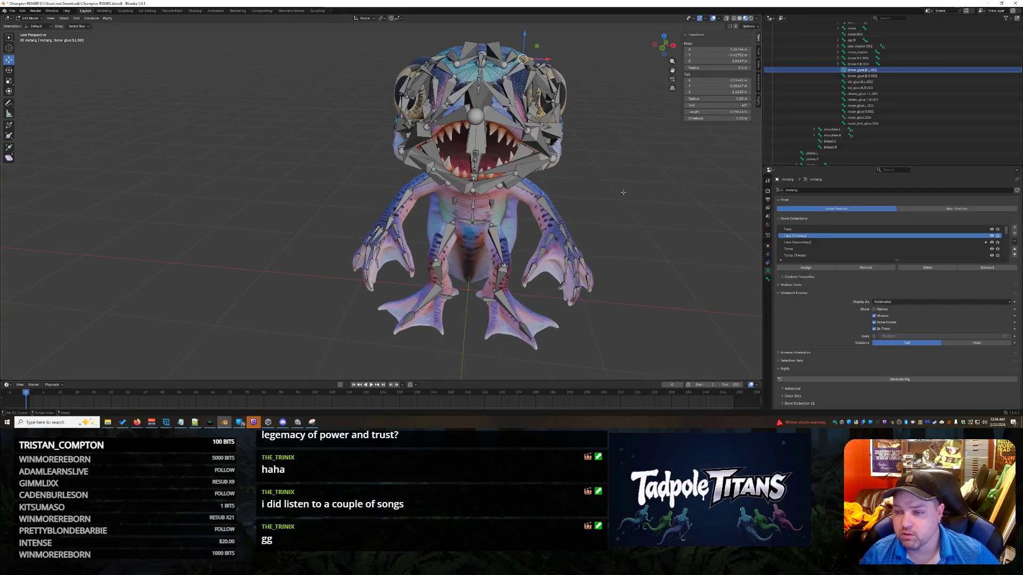
scroll(902, 133, "up", 5)
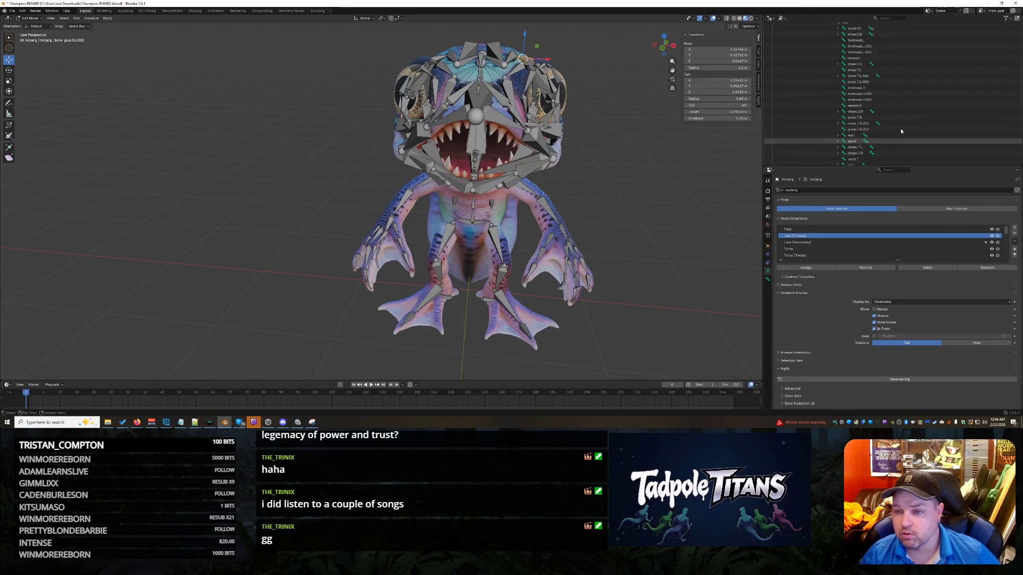
scroll(900, 129, "down", 5)
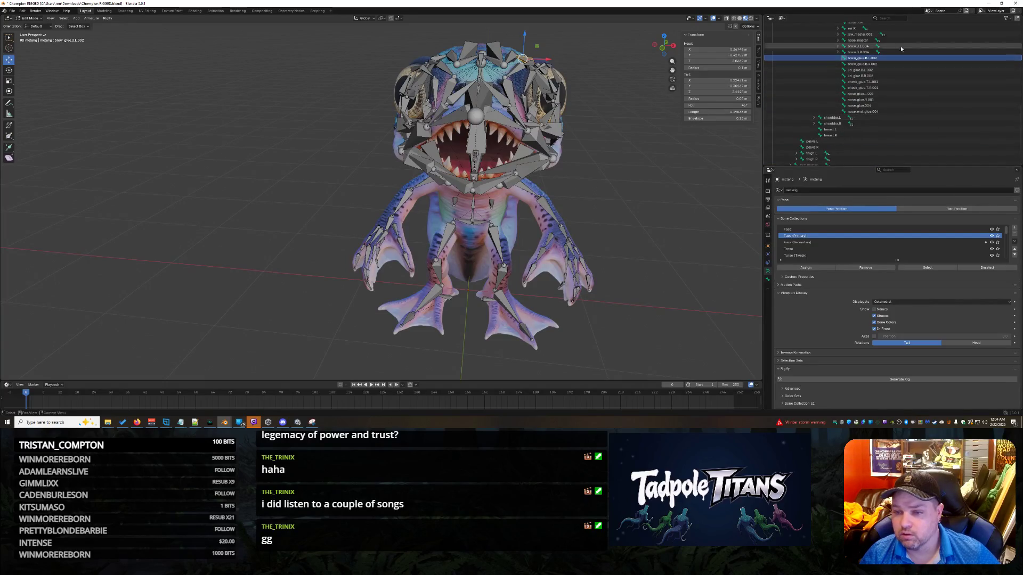
left_click(884, 18)
type("chin")
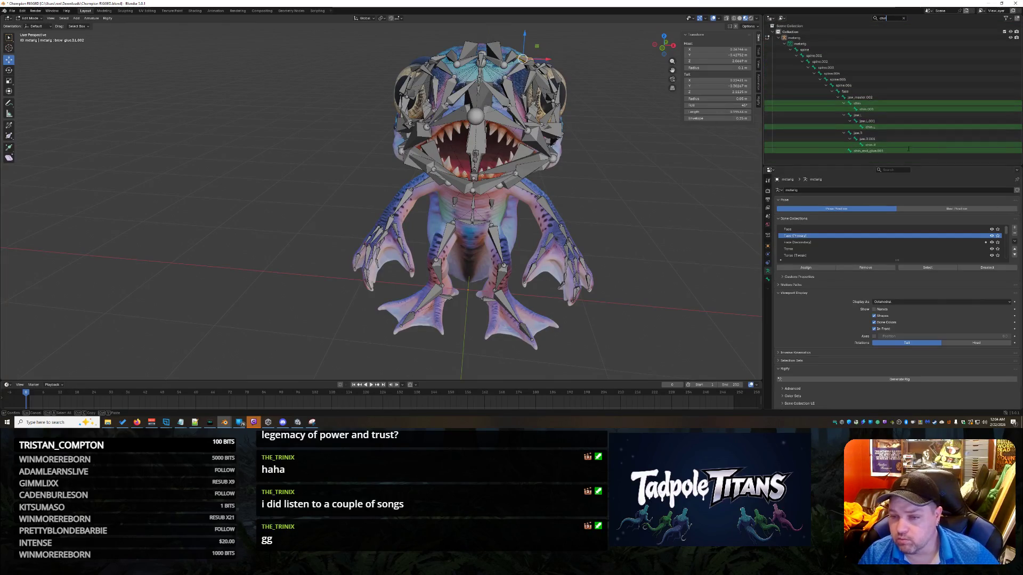
left_click(890, 152)
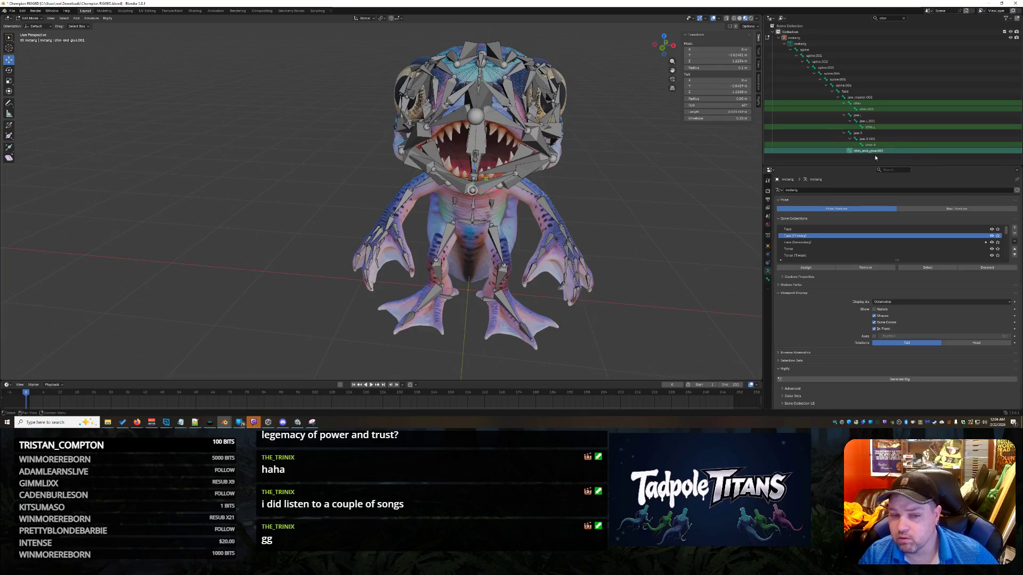
mouse_move(619, 237)
middle_mouse_down()
mouse_move(564, 198)
mouse_move(599, 195)
middle_mouse_up()
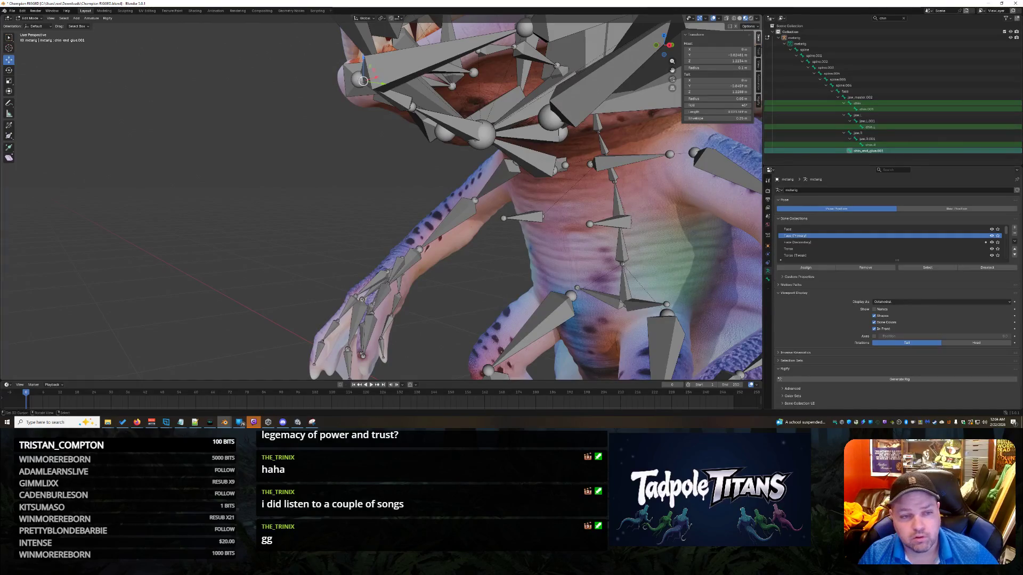
left_click(417, 107)
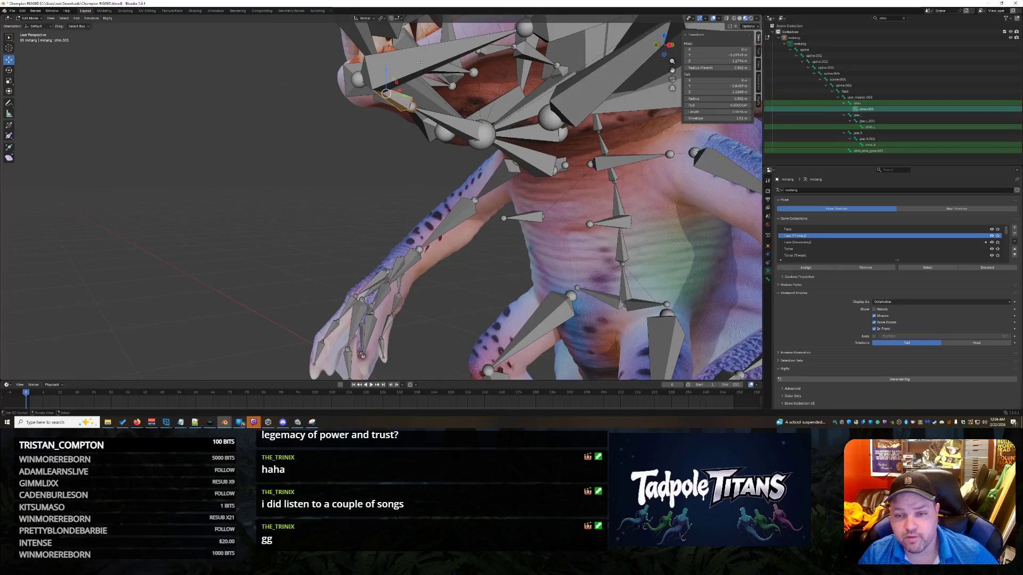
left_click(421, 63)
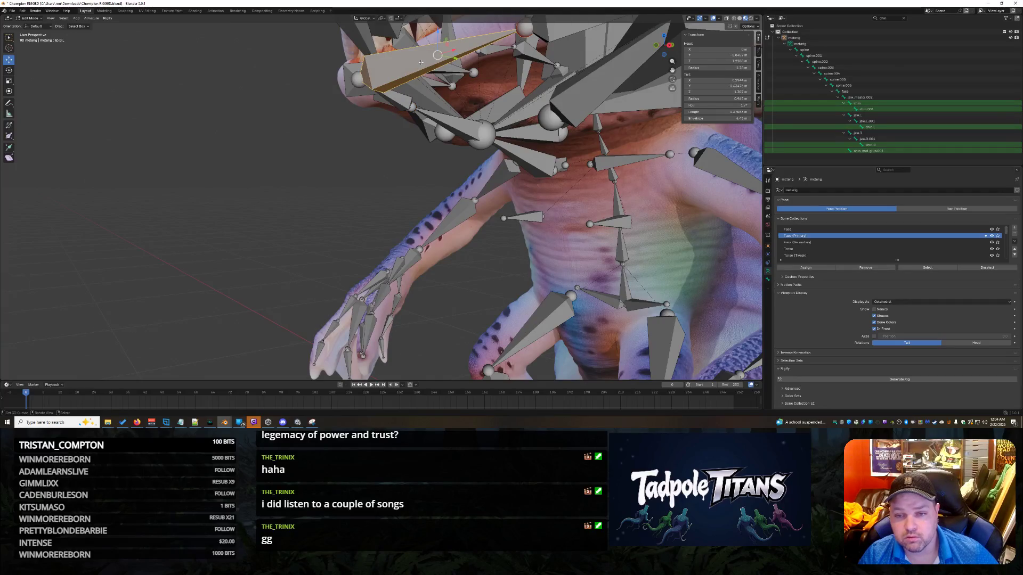
left_click(513, 173)
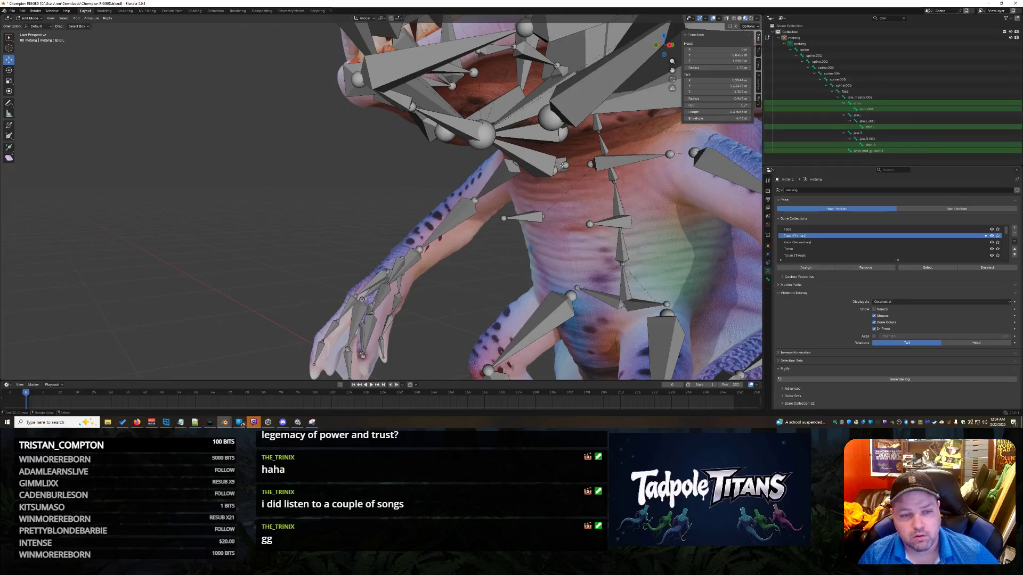
left_click(460, 120)
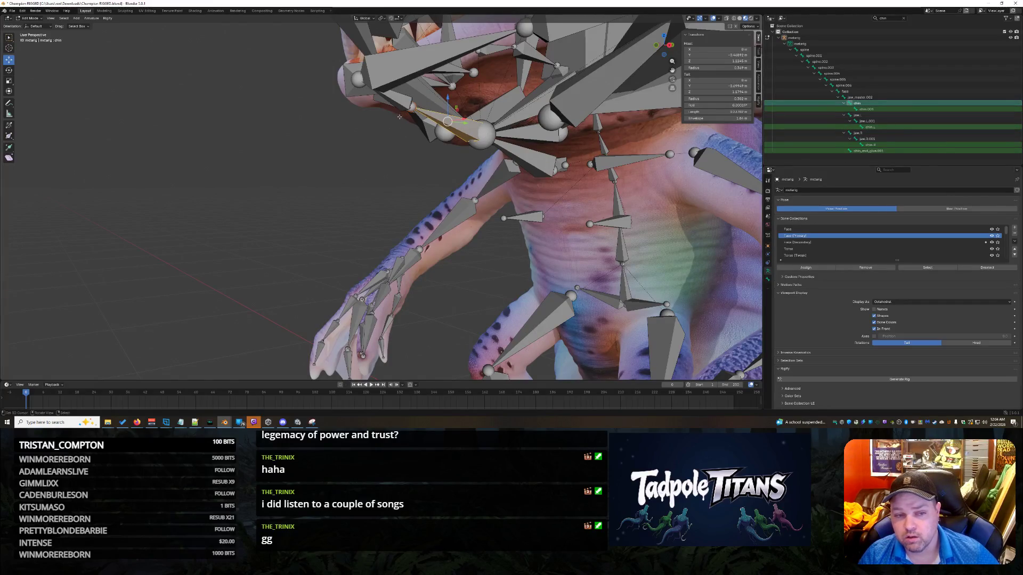
left_click(394, 98)
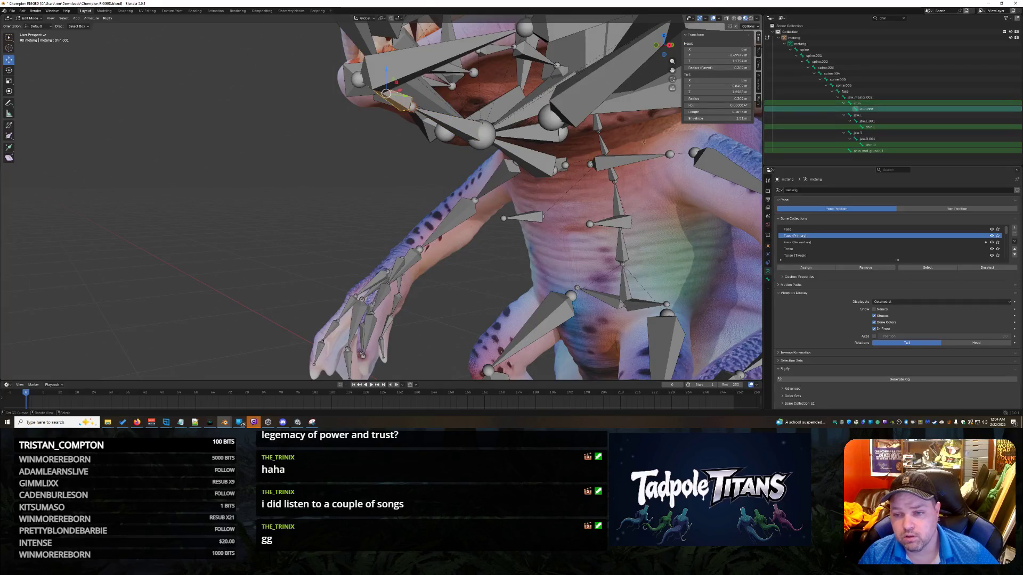
left_click(886, 152)
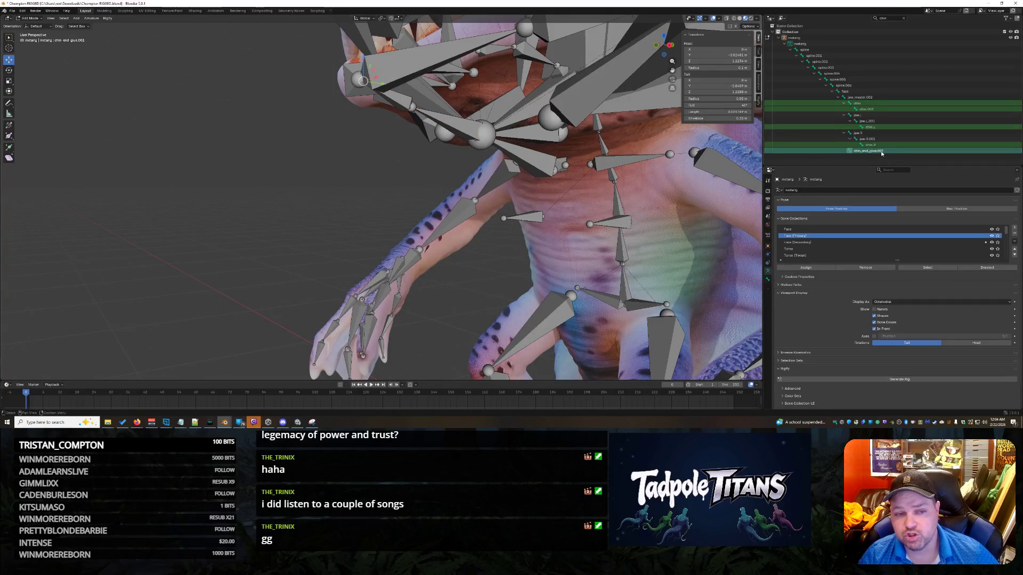
left_click(399, 102)
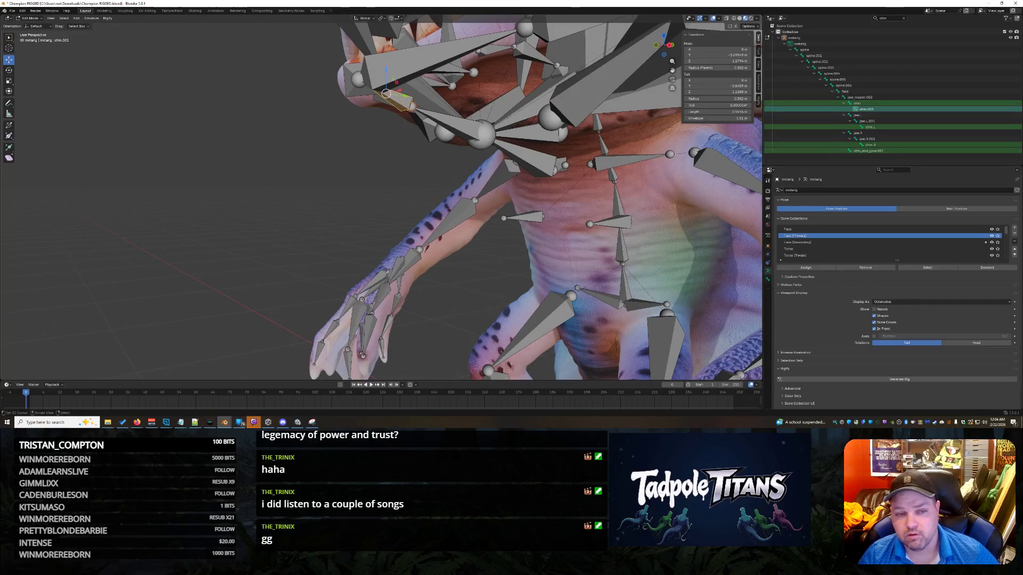
middle_click_drag(399, 102, 425, 148)
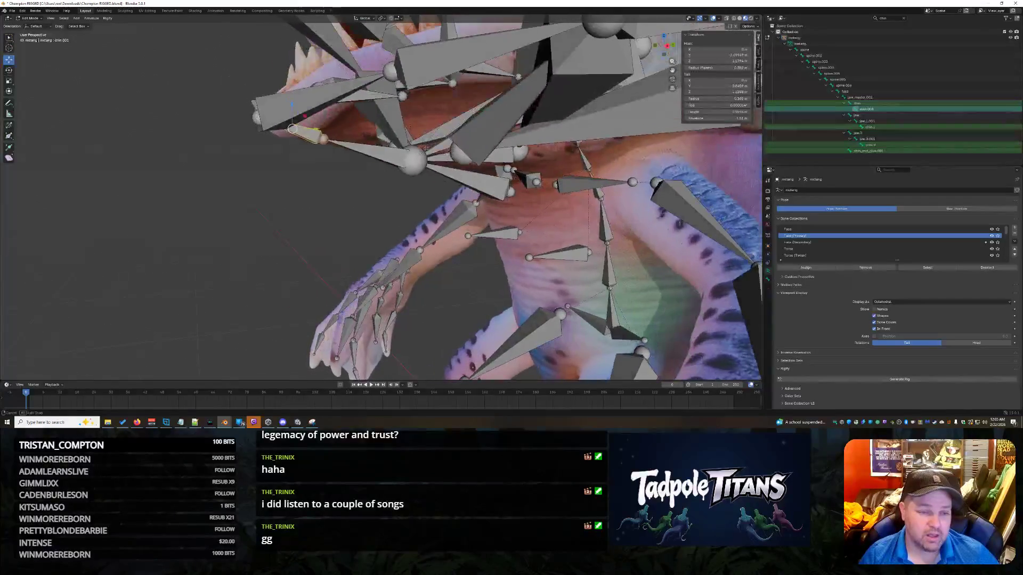
- Move the chin bone lower in the jaw
middle_click_drag(317, 184, 261, 115)
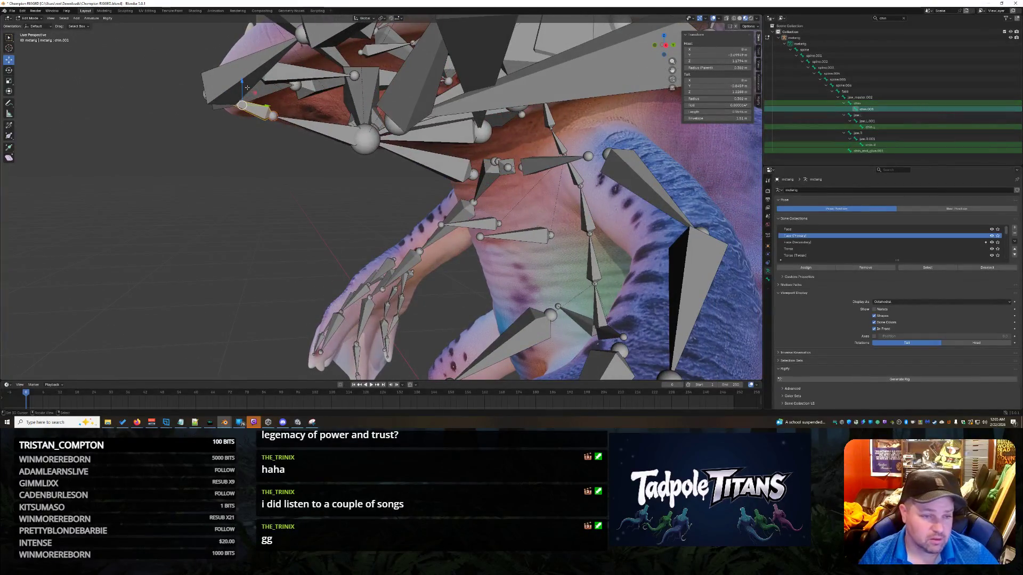
mouse_move(241, 87)
left_mouse_down()
mouse_move(247, 99)
mouse_move(255, 85)
mouse_move(296, 118)
mouse_move(251, 100)
left_mouse_up()
left_click(248, 108)
middle_click_drag(251, 101, 343, 221)
- Copy chin.001's tail Y value from its bone properties
left_click(875, 151)
middle_click_drag(373, 176, 378, 180)
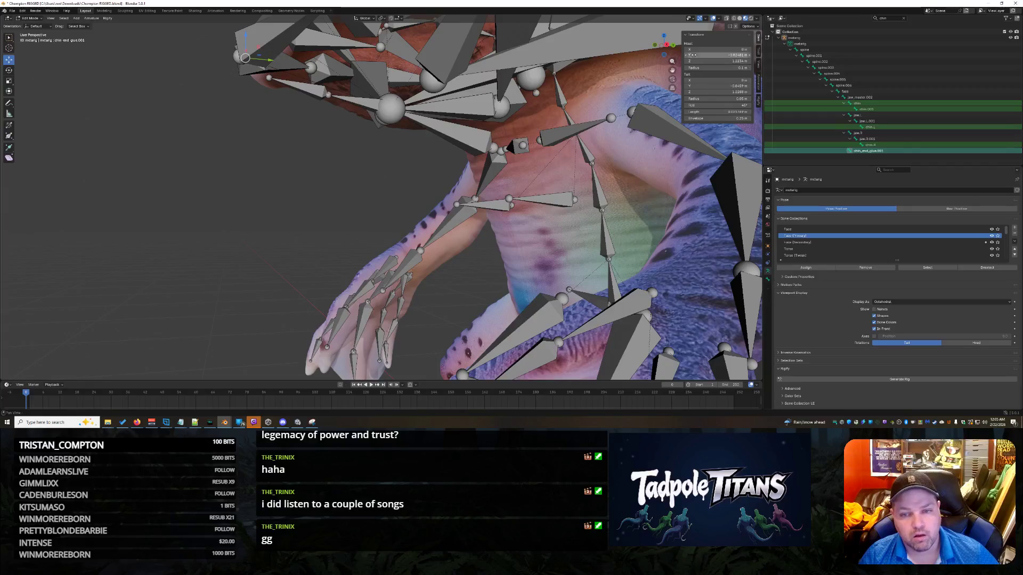
left_click(292, 80)
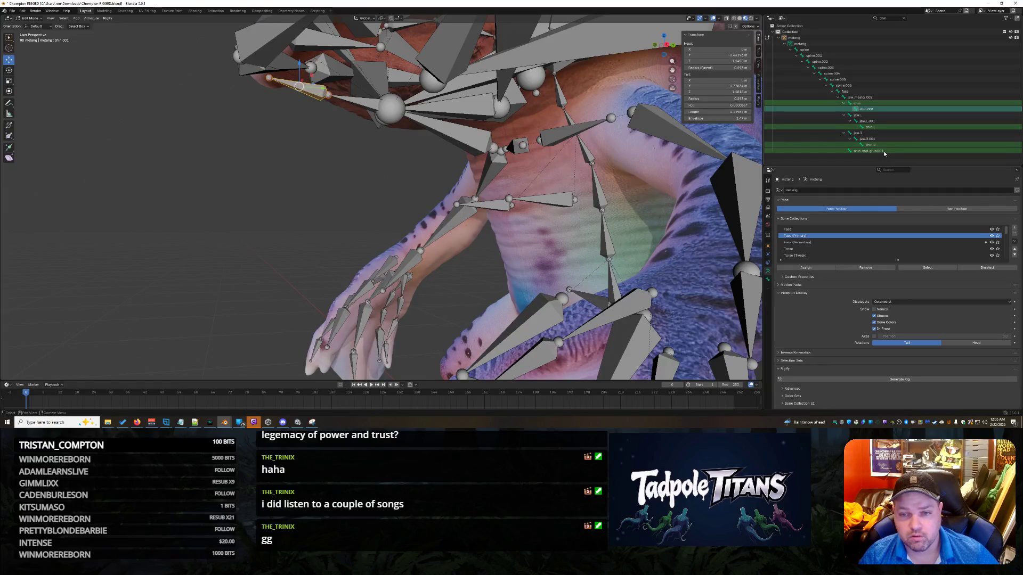
left_click(720, 86)
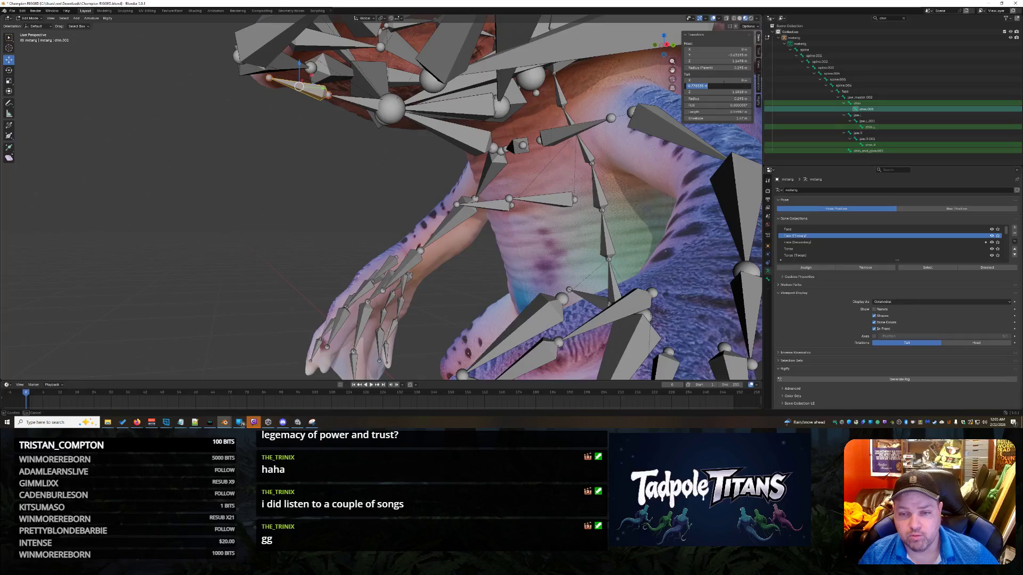
key("Return")
- Set chin_end_glue.001's head to Y -0.77833 and Z 1.1818
left_click(887, 152)
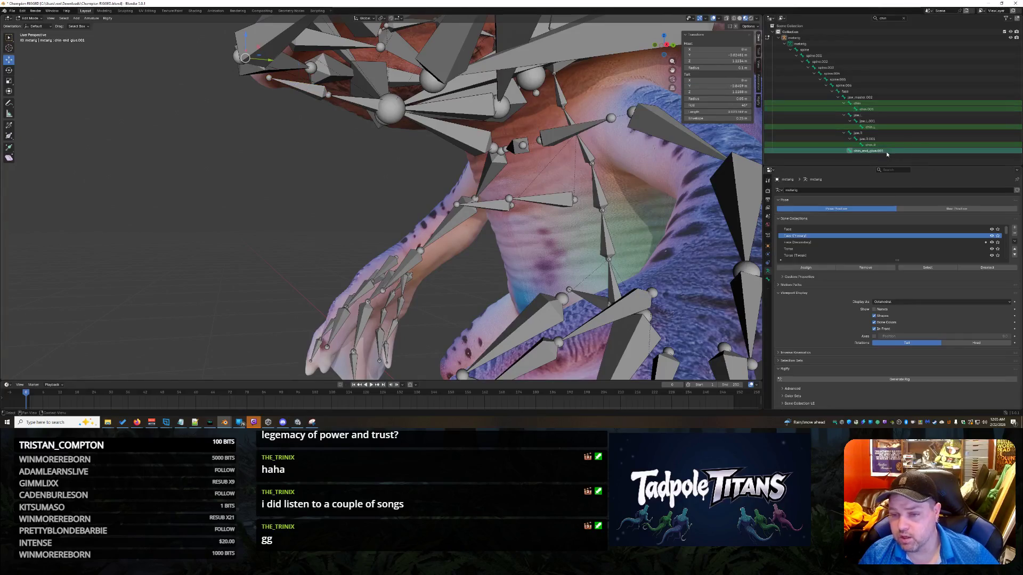
left_click(709, 56)
key("Return")
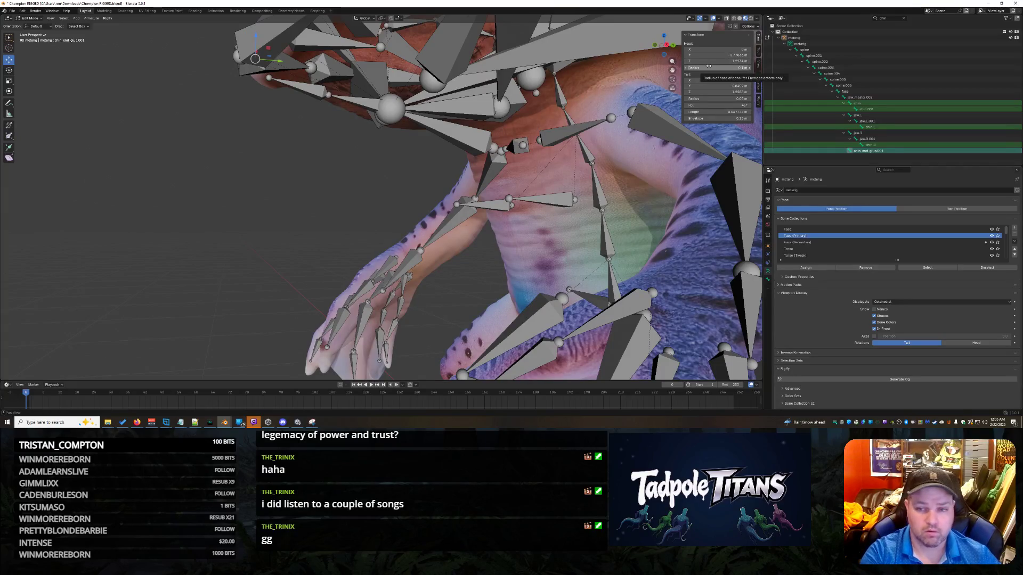
left_click(708, 61)
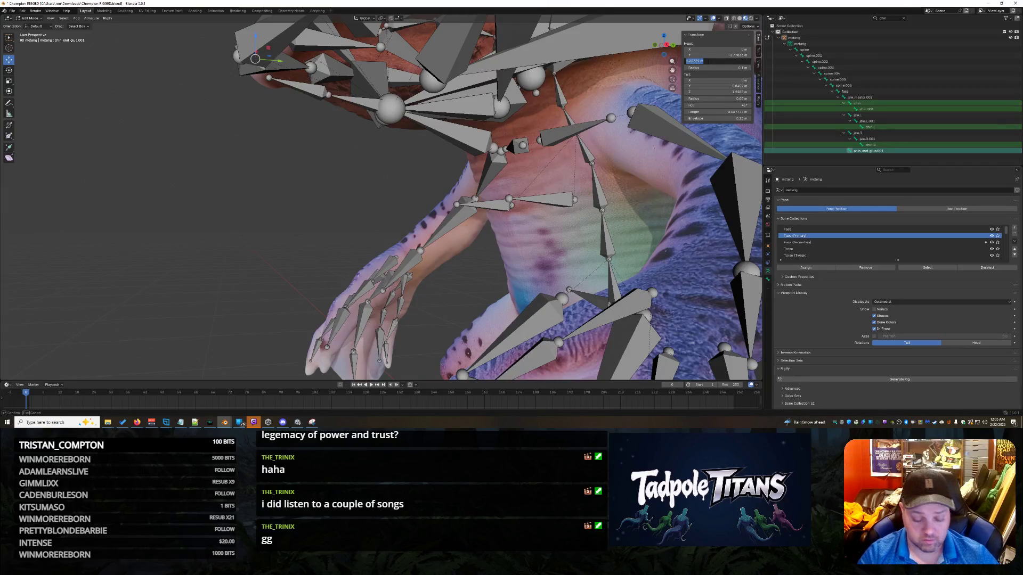
key("Return")
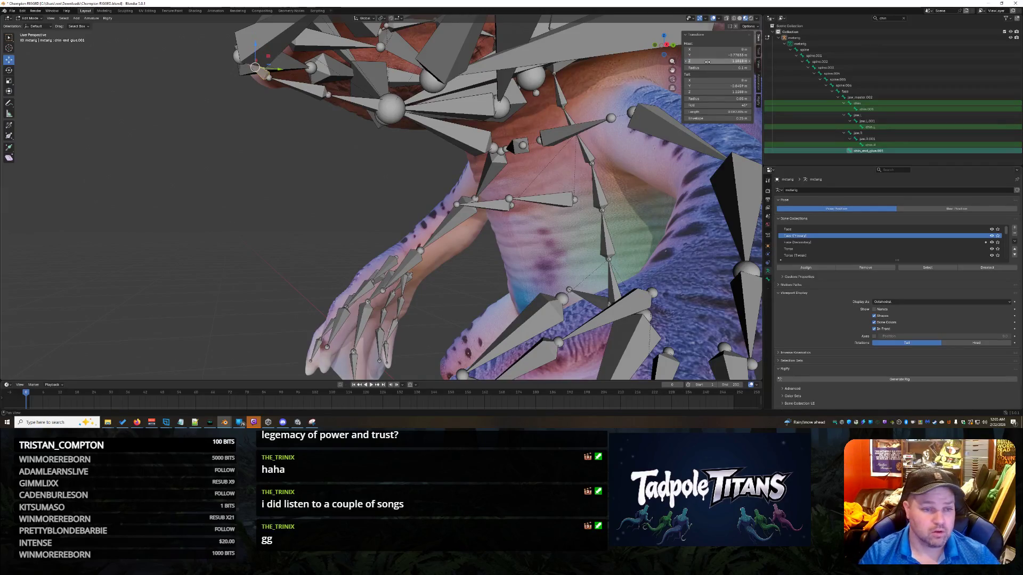
mouse_move(373, 202)
middle_mouse_down()
mouse_move(274, 203)
mouse_move(283, 204)
middle_mouse_up()
- Save Champion RIGGED.blend, select all bones, and frame the whole character
key("ctrl+s")
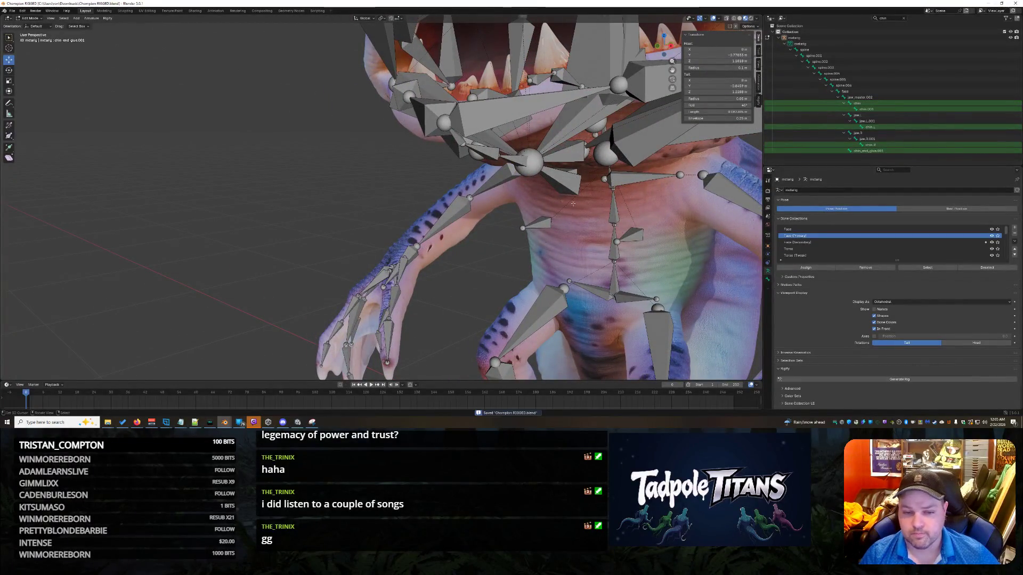
left_click(872, 104)
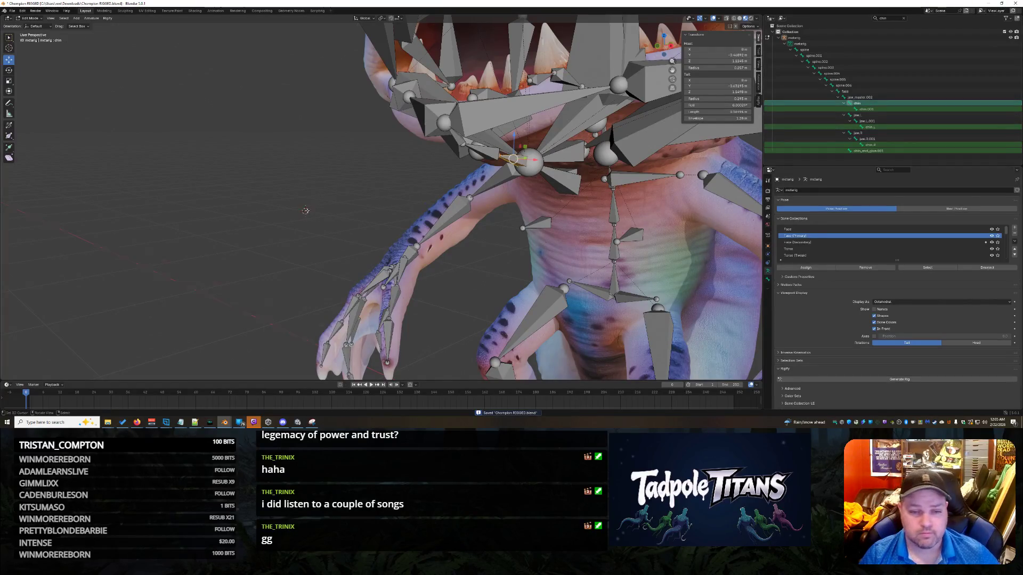
key("a")
key("Home")
middle_click_drag(521, 304, 554, 295)
- Generate the Rigify rig, hit the chin_end_glue.001 error, and undo back to the metarig
scroll(554, 295, "up", 3)
left_click(887, 380)
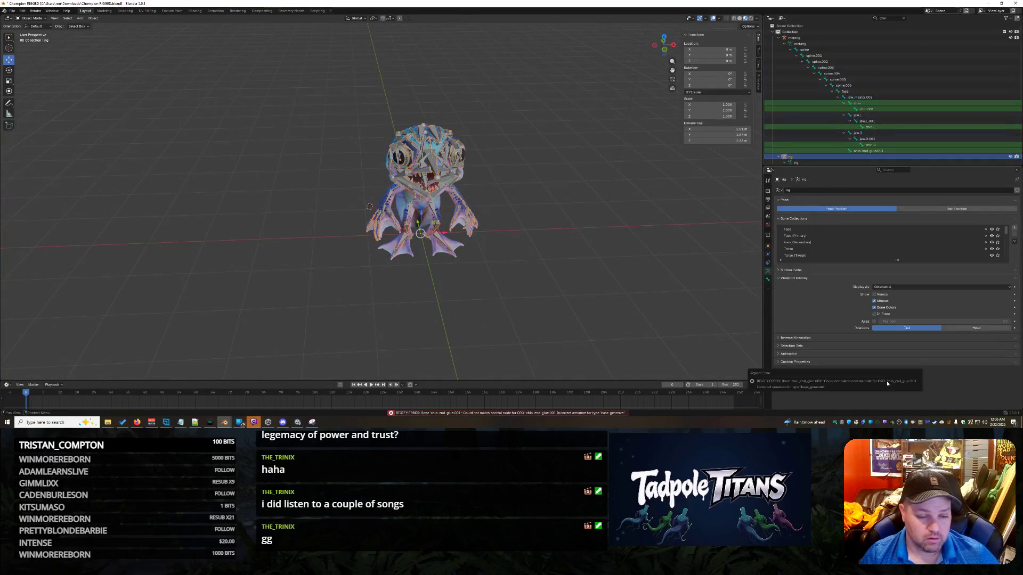
mouse_move(578, 265)
middle_mouse_down()
mouse_move(597, 261)
mouse_move(501, 254)
mouse_move(520, 252)
mouse_move(544, 281)
mouse_move(536, 317)
middle_mouse_up()
key("ctrl+z")
scroll(520, 252, "up", 6)
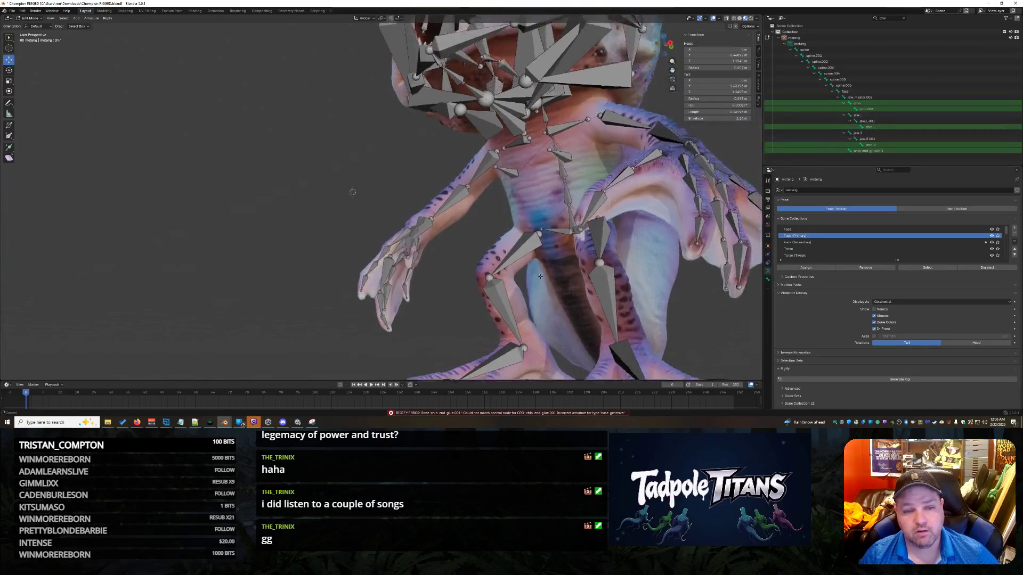
scroll(536, 322, "up", 4)
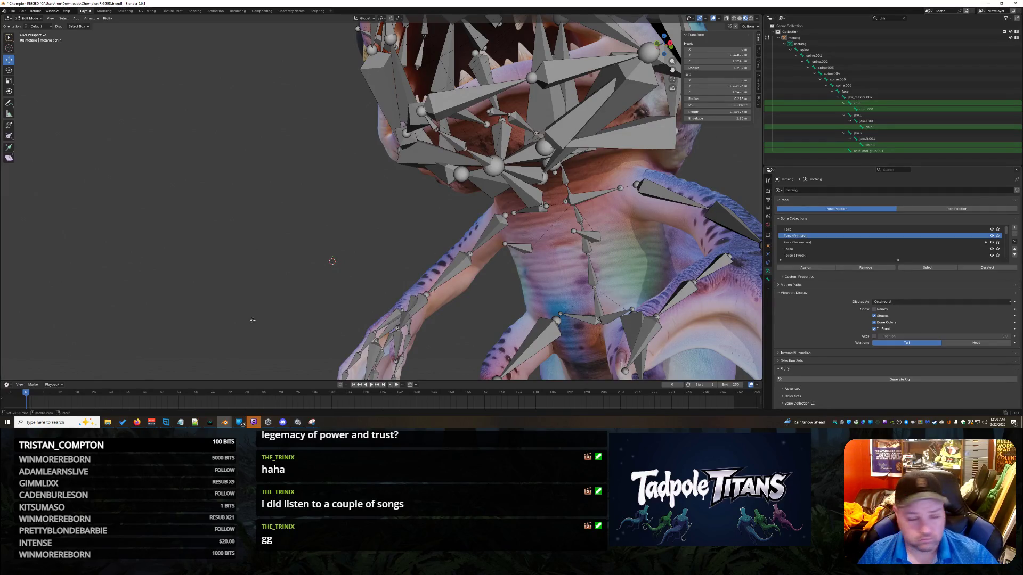
mouse_move(231, 423)
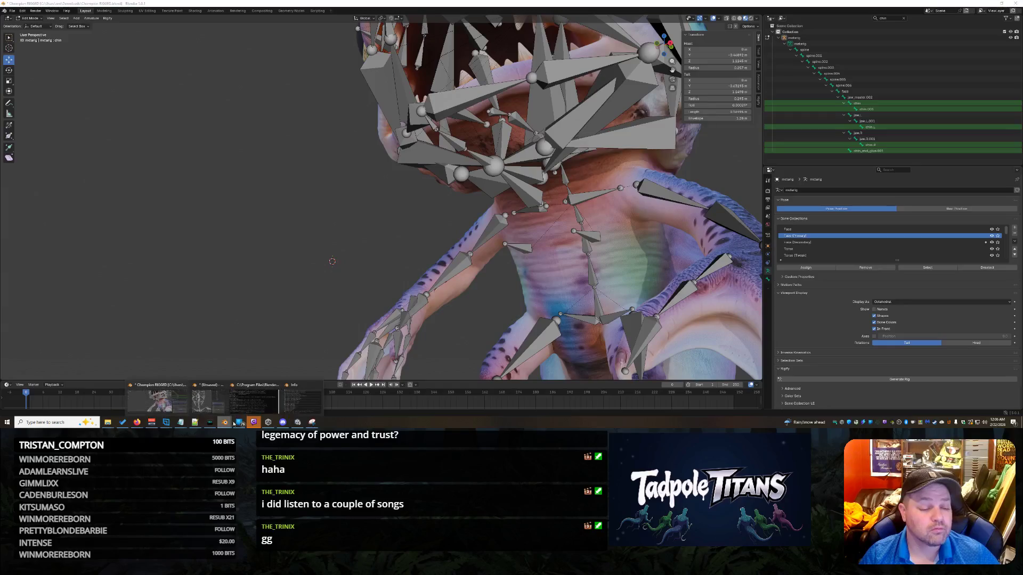
left_click(277, 400)
left_click_drag(281, 280, 97, 258)
key("ctrl+c")
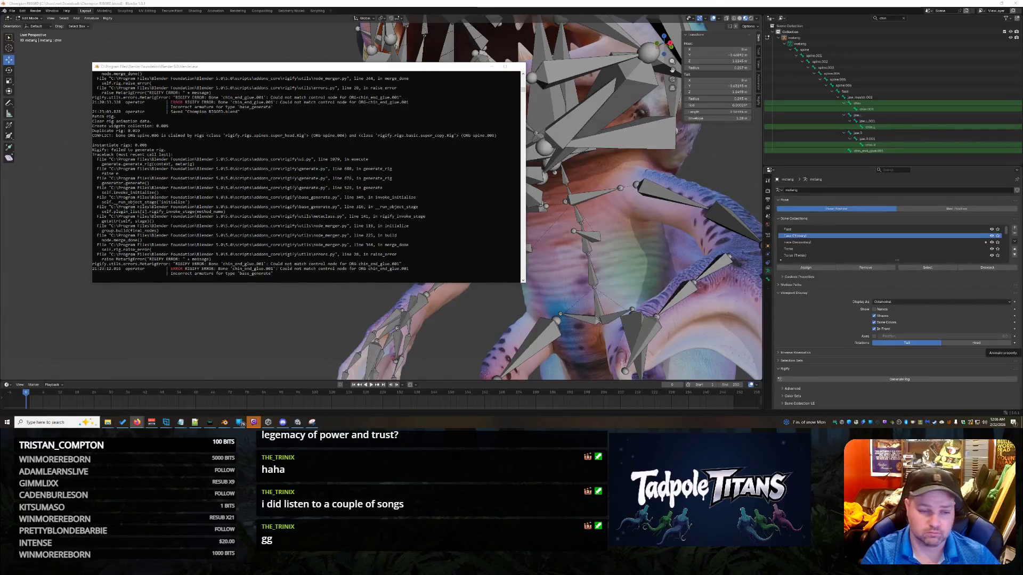
left_click(329, 343)
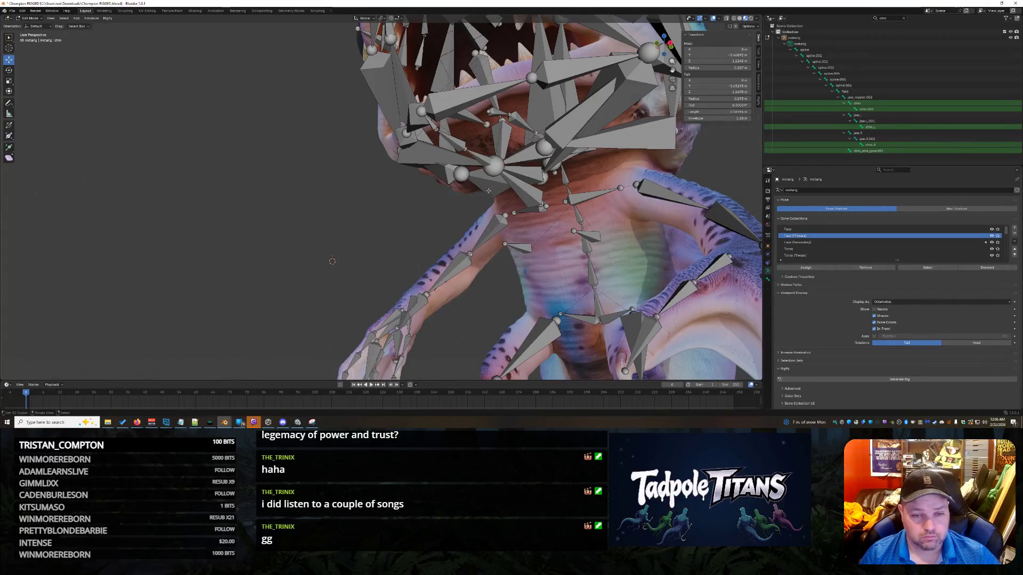
- Orbit around the head and click through the cheek and jaw bones near chin_end_glue.001
middle_click_drag(329, 343, 556, 246)
left_click(404, 115)
middle_click_drag(405, 115, 463, 243)
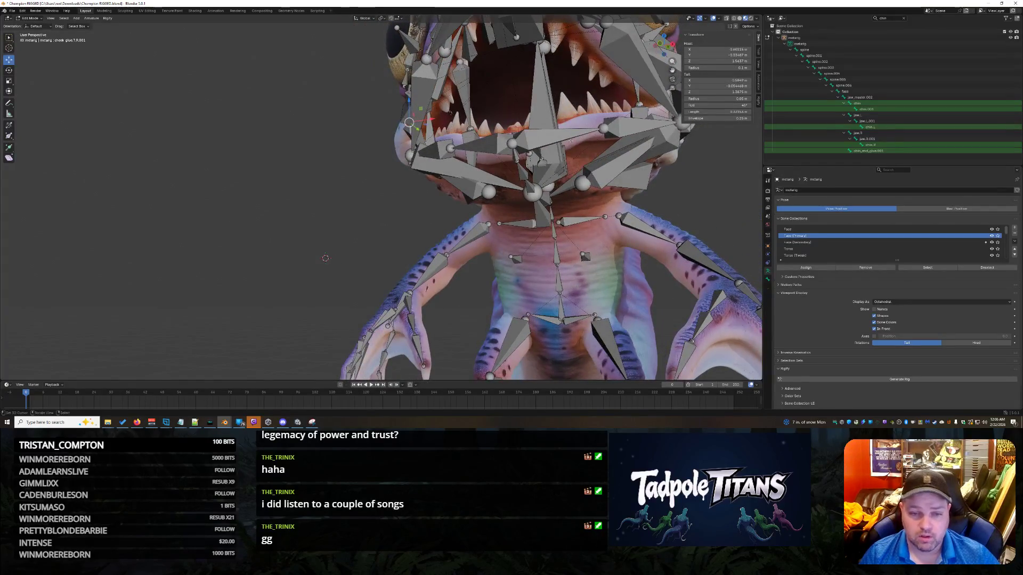
left_click(515, 155)
mouse_move(515, 154)
middle_mouse_down()
mouse_move(462, 94)
mouse_move(519, 240)
middle_mouse_up()
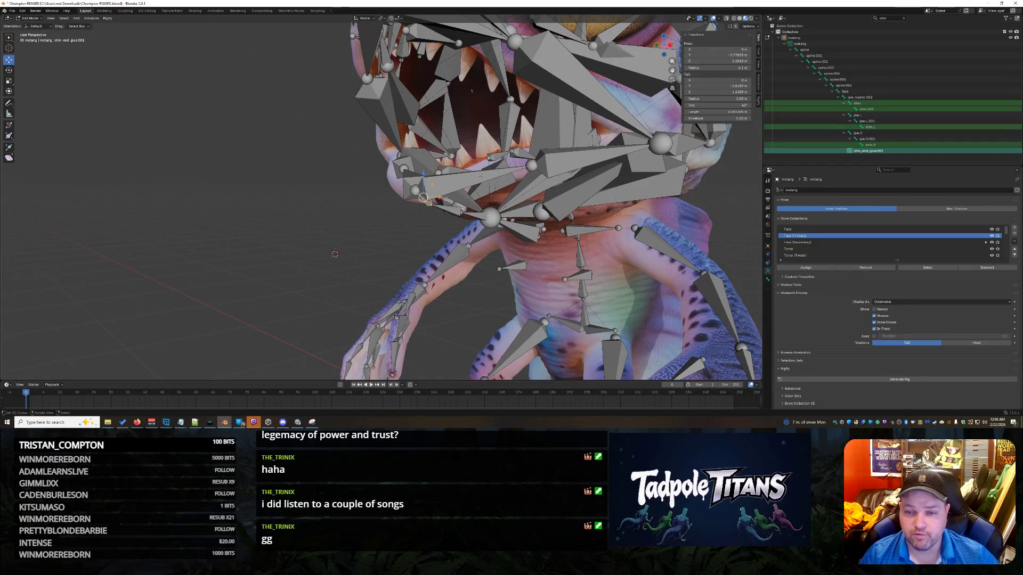
left_click(481, 179)
left_click(365, 239)
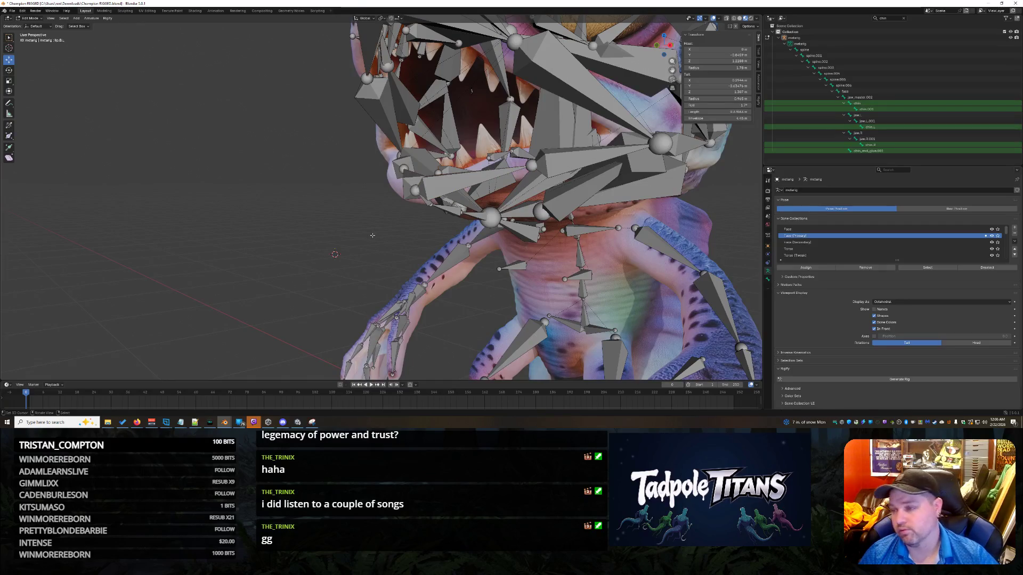
- Select chin.003 in the viewport, then chin_end_glue.001 and jaw_master.002 in the Outliner
mouse_move(373, 235)
middle_mouse_down()
mouse_move(363, 231)
mouse_move(378, 186)
middle_mouse_up()
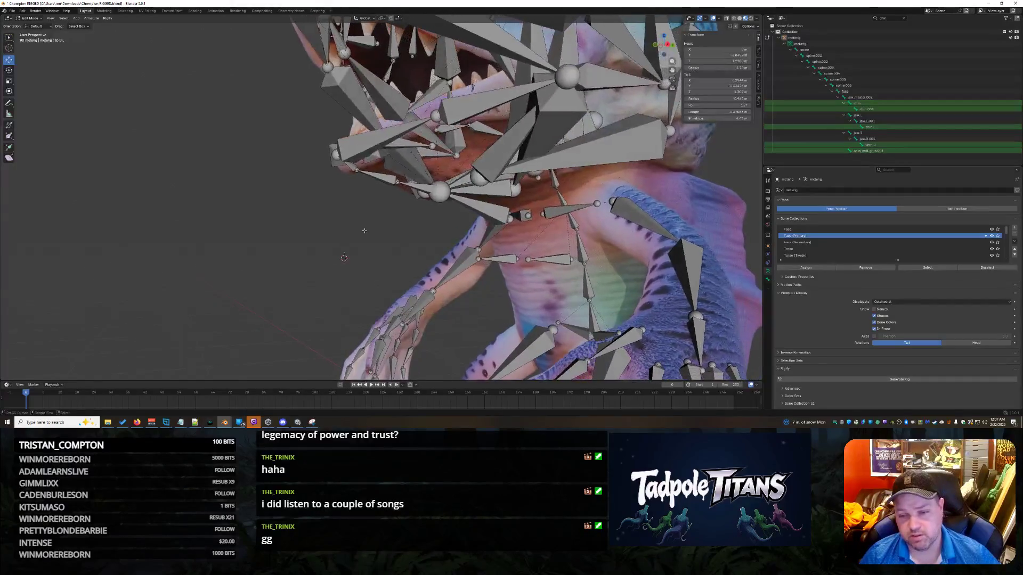
left_click(377, 176)
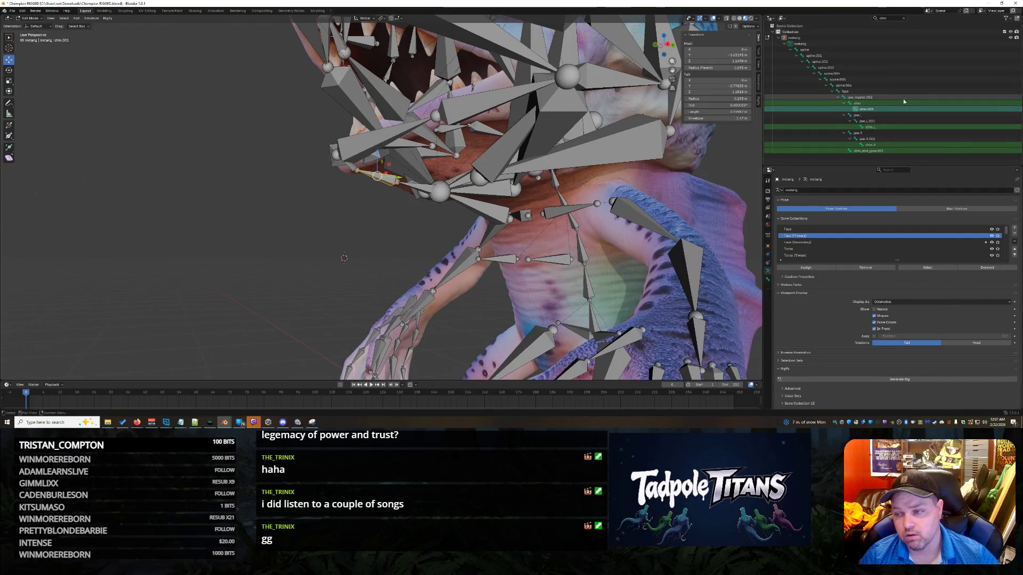
left_click(868, 151)
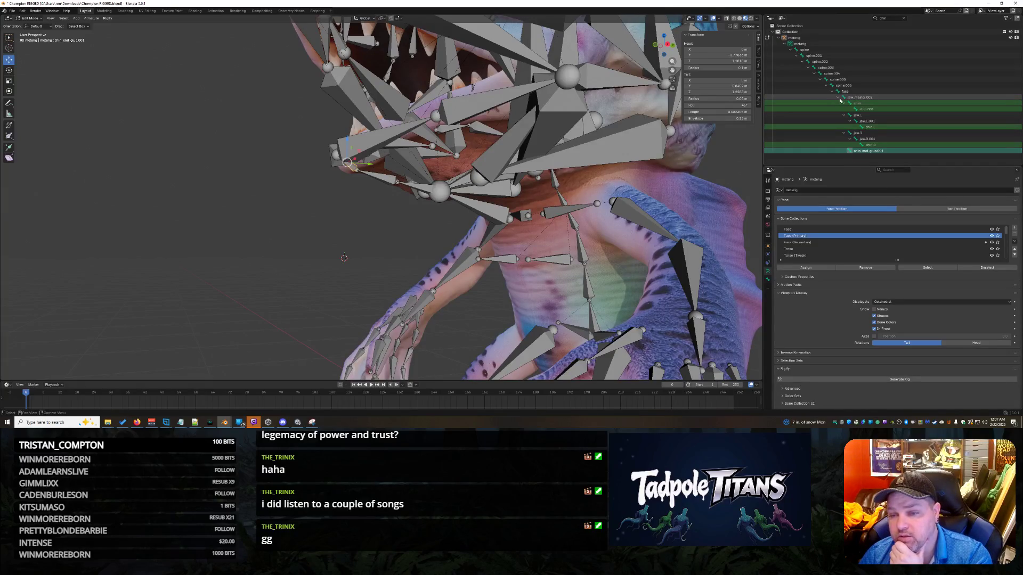
left_click(859, 98)
- Parent chin_end_glue.001 to the face bone using Keep Offset
left_click(870, 151)
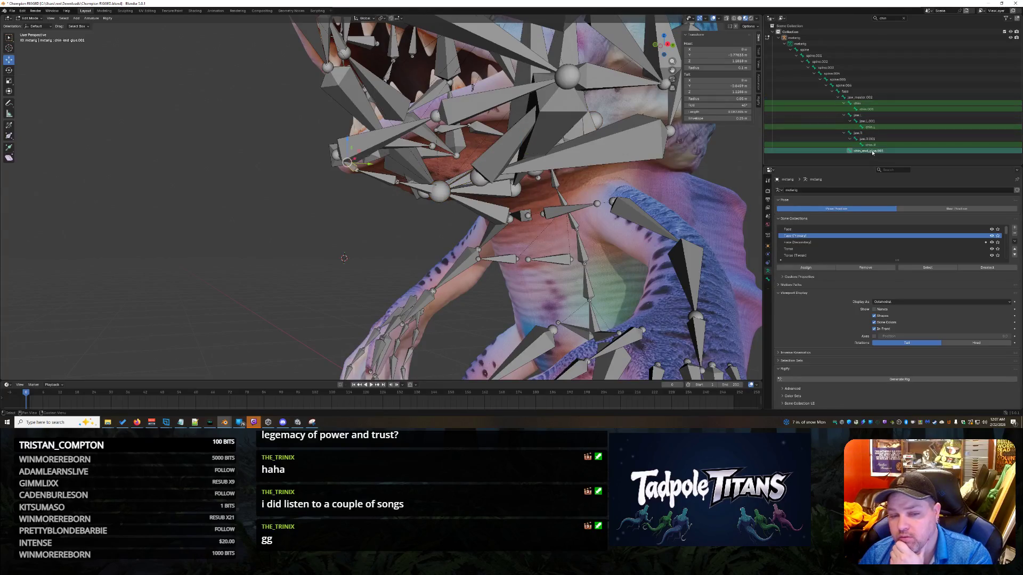
left_click(856, 93)
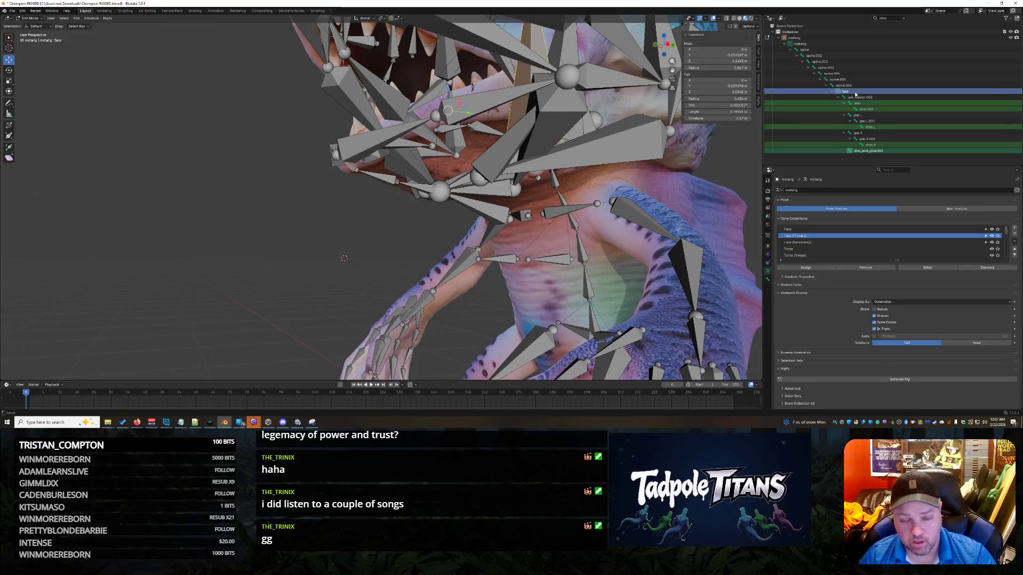
key("ctrl+p")
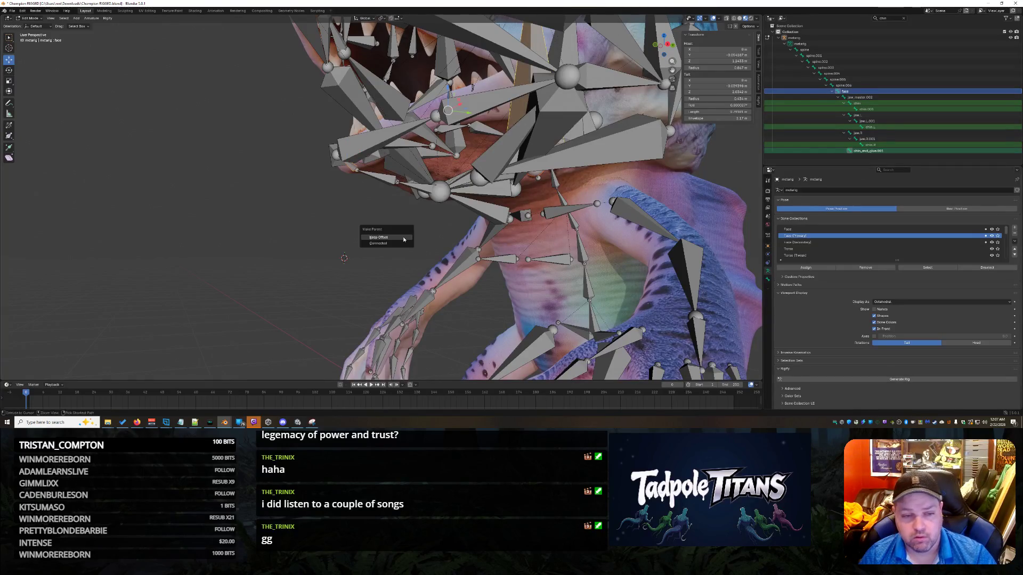
left_click(380, 237)
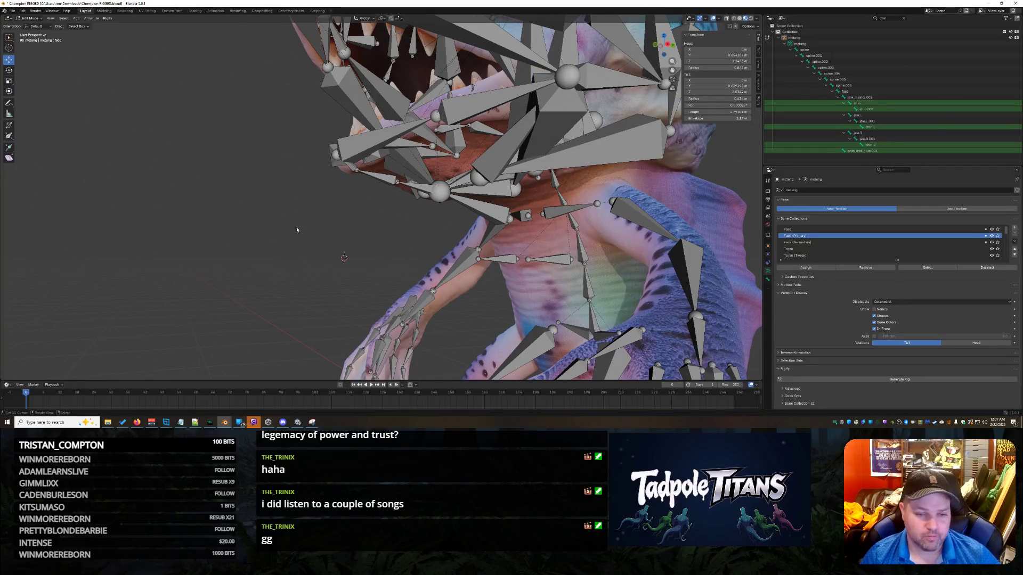
- Save Champion RIGGED.blend
scroll(298, 229, "down", 5)
key("ctrl+s")
scroll(298, 225, "down", 4)
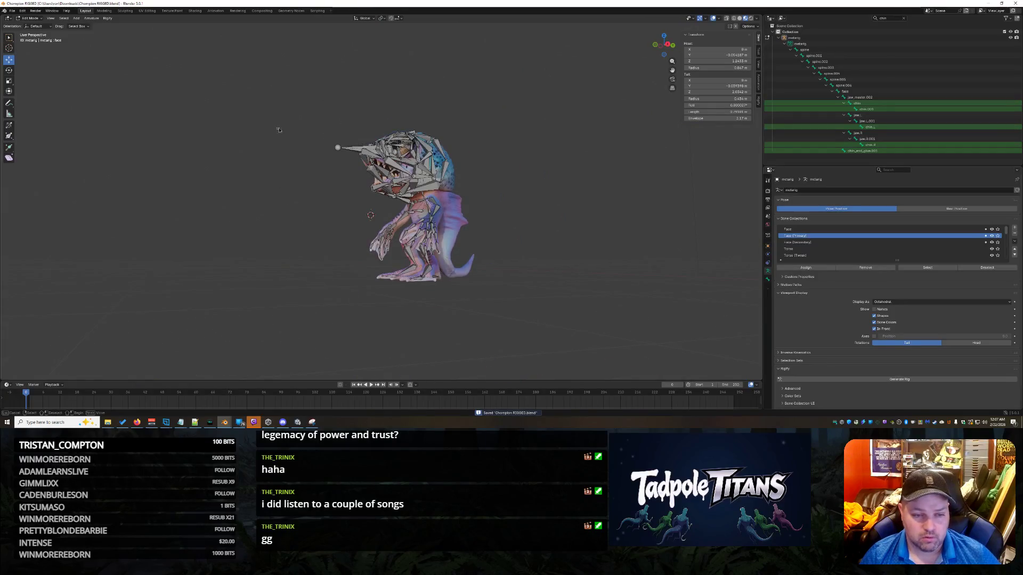
- Select all bones, attempt Generate Rig, and undo the failed generation
key("a")
left_click(836, 378)
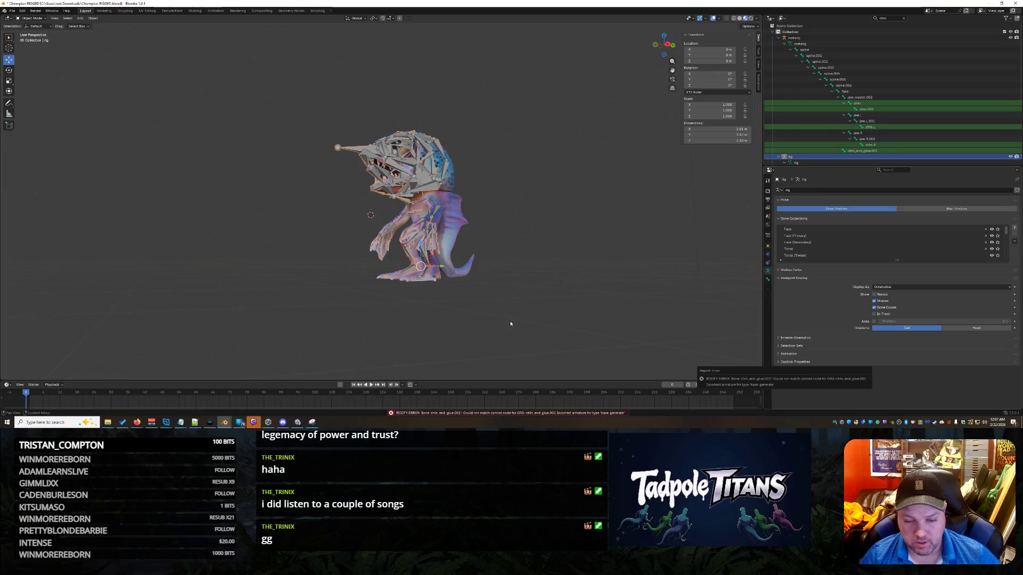
scroll(539, 312, "up", 2)
key("ctrl+z")
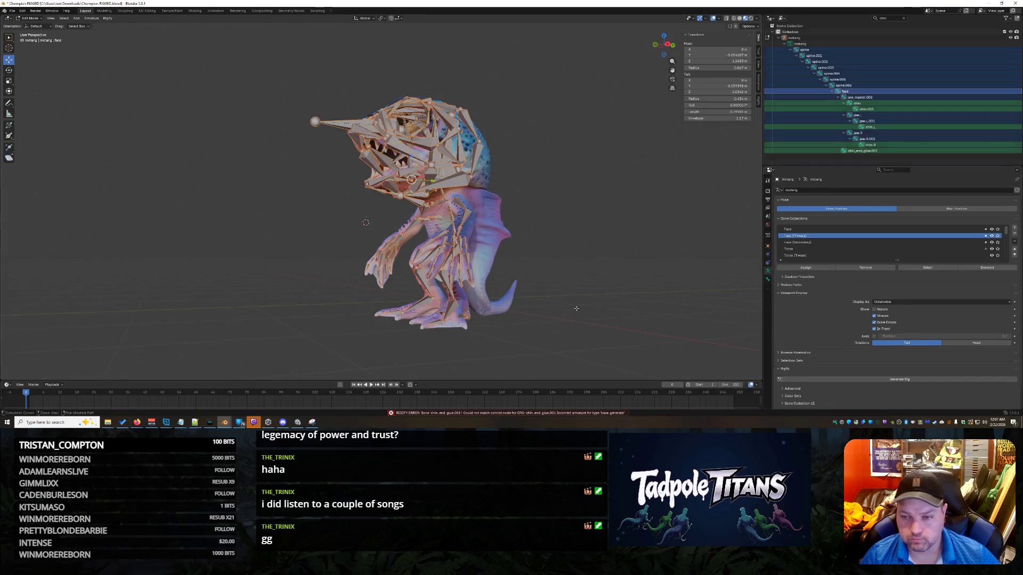
- Deselect all, reselect chin_end_glue.001, and orbit to view the jaw bones
left_click(545, 194)
left_click(823, 151)
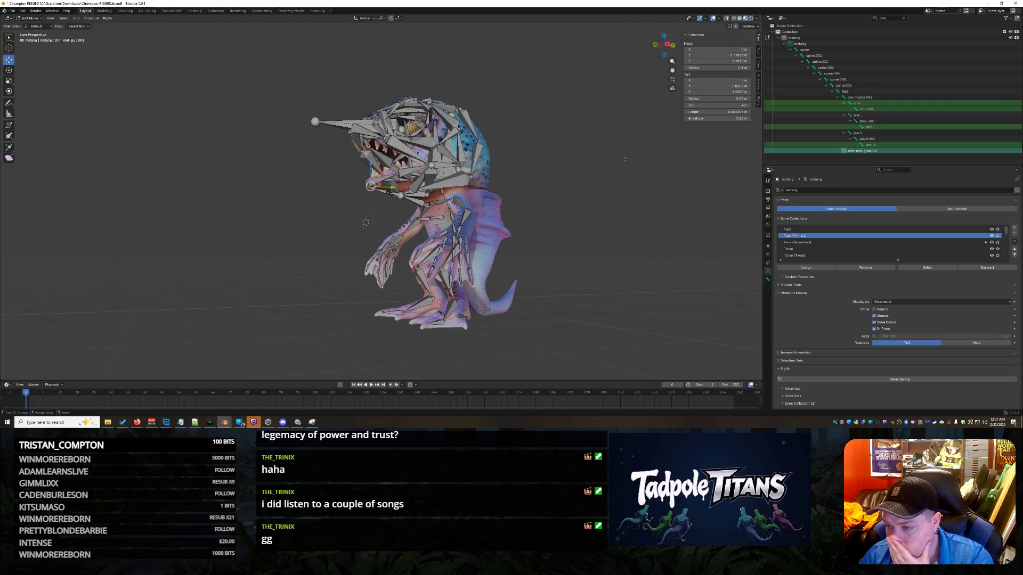
scroll(366, 210, "up", 8)
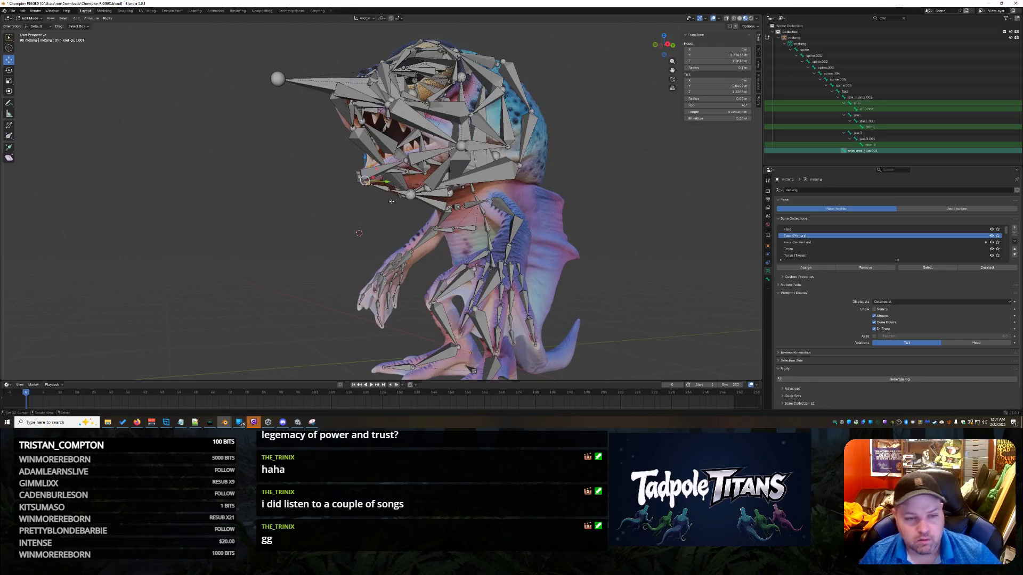
mouse_move(366, 210)
middle_mouse_down()
mouse_move(354, 214)
mouse_move(432, 234)
mouse_move(420, 229)
middle_mouse_up()
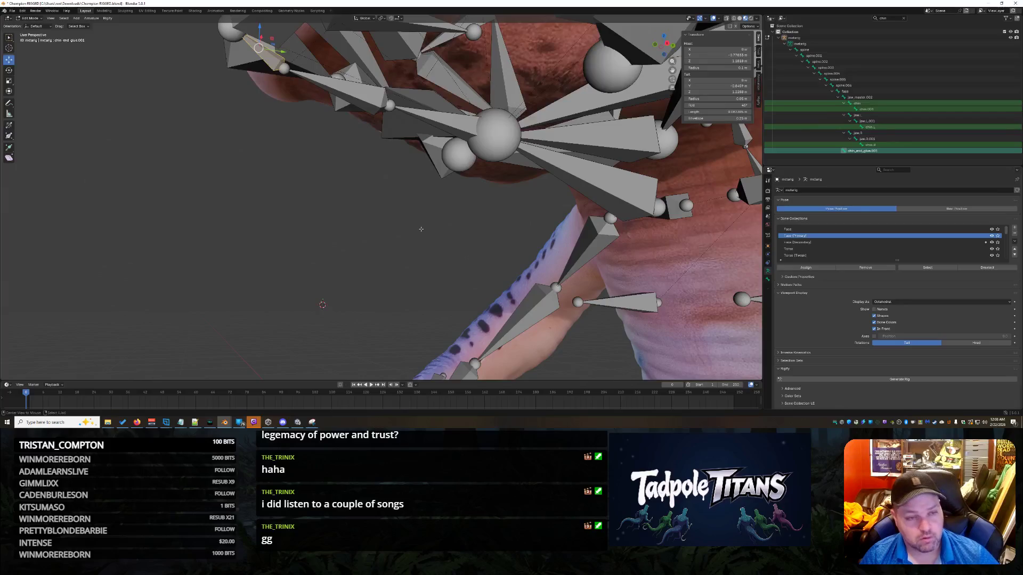
- Cancel the envelope resize, deselect the bone, and save the file
key("s")
key("Escape")
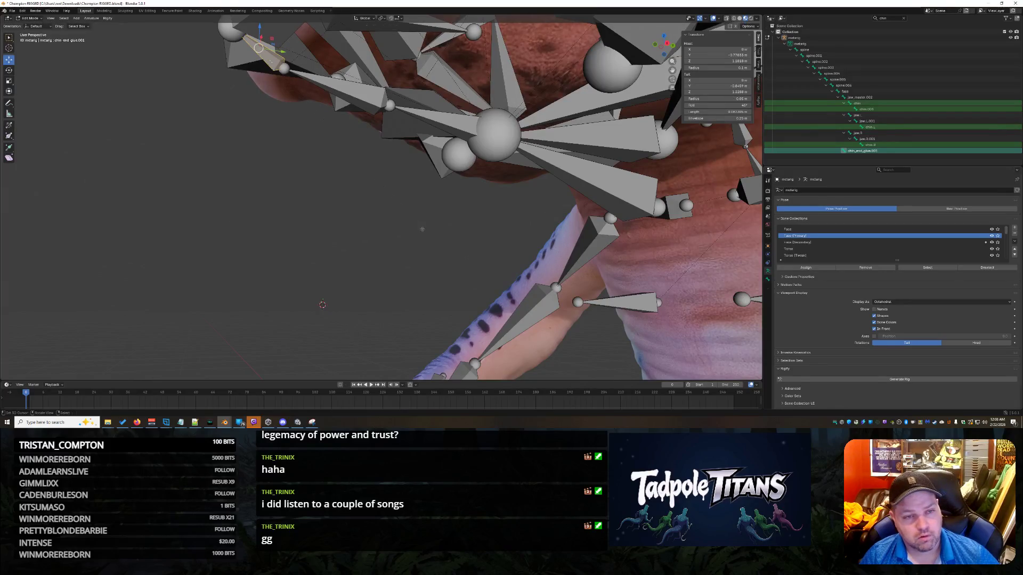
left_click(423, 227)
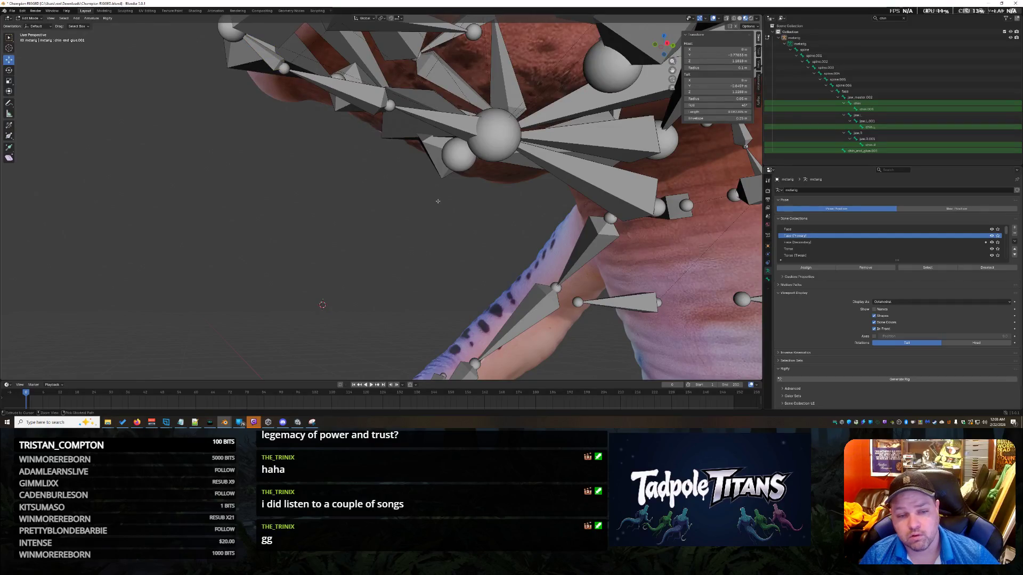
key("ctrl+s")
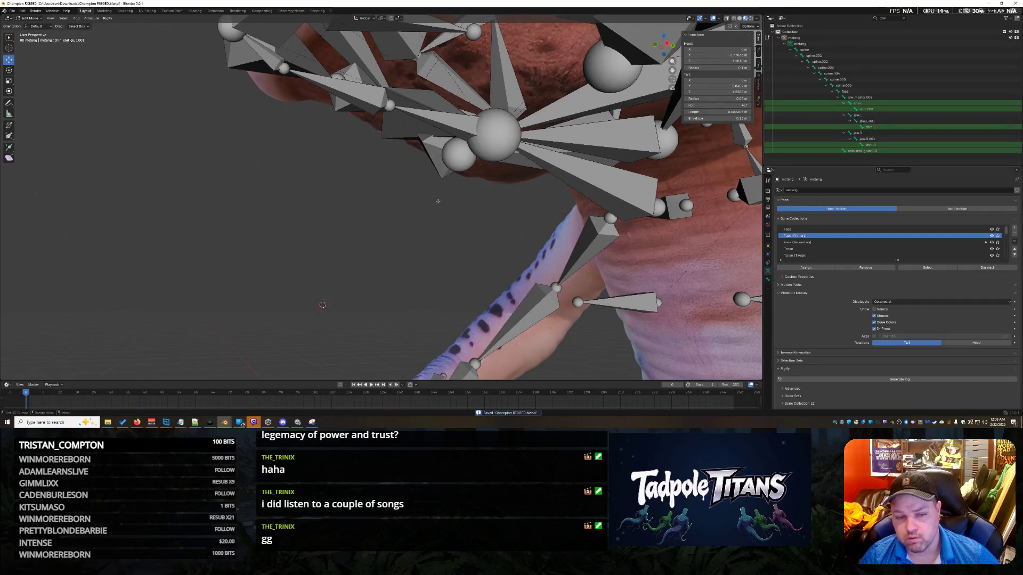
scroll(438, 201, "down", 2)
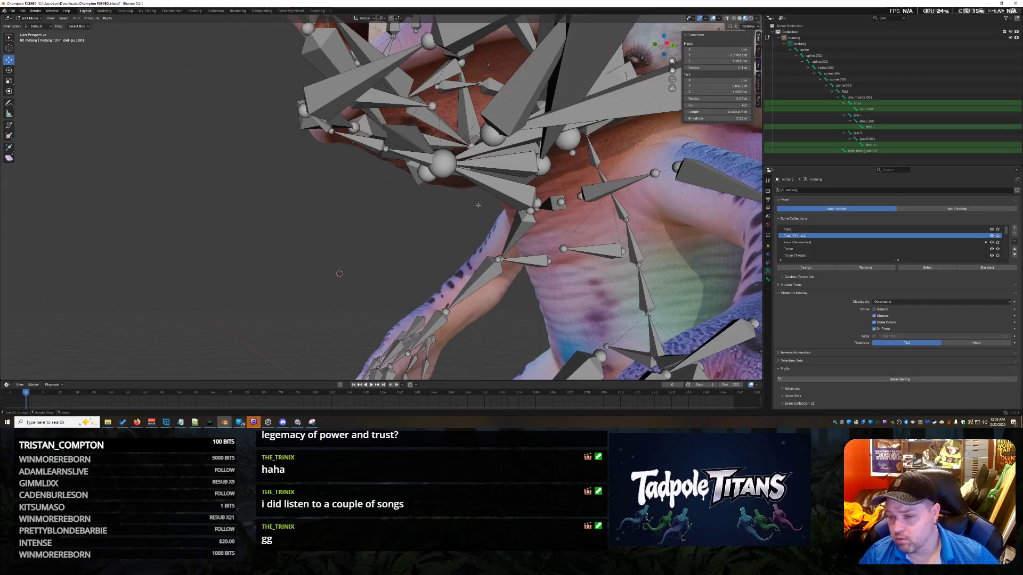
- Select chin_end_glue.001 in the Outliner
left_click(863, 151)
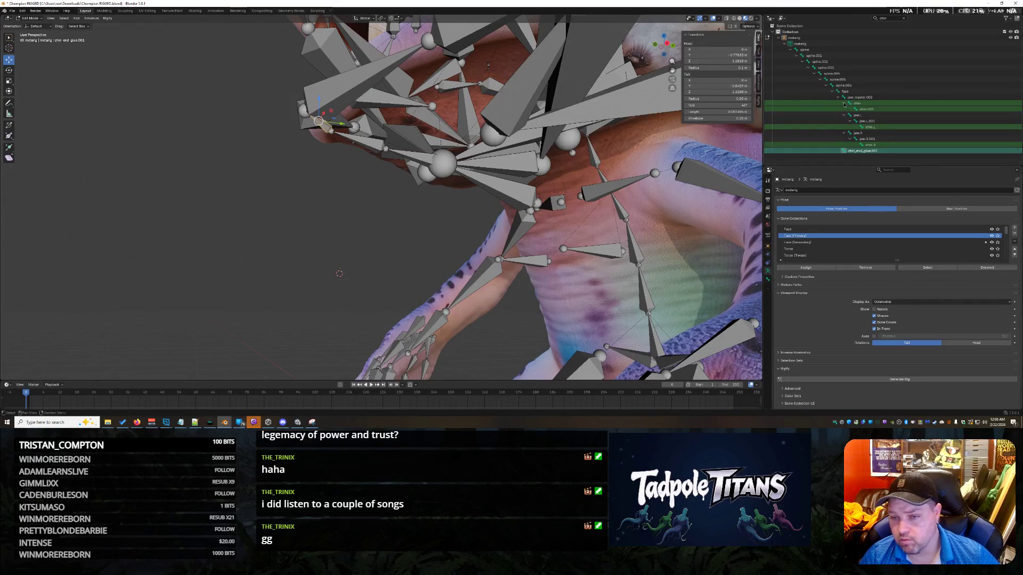
right_click(847, 108)
left_click(866, 152)
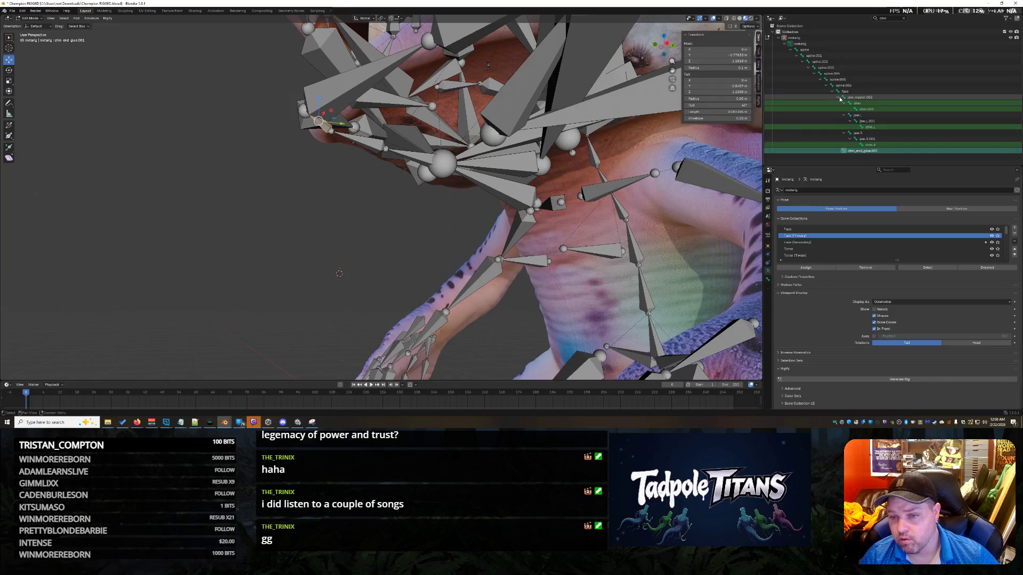
- Clear the 'chin' Outliner filter, browse the full bone hierarchy, and show its properties
left_click(905, 19)
scroll(889, 126, "down", 2)
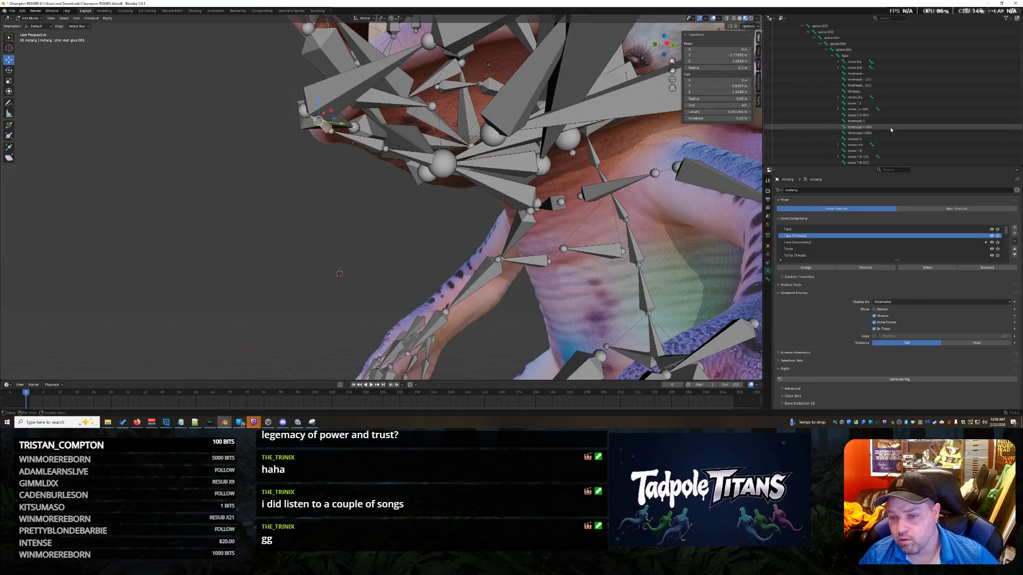
scroll(890, 129, "up", 4)
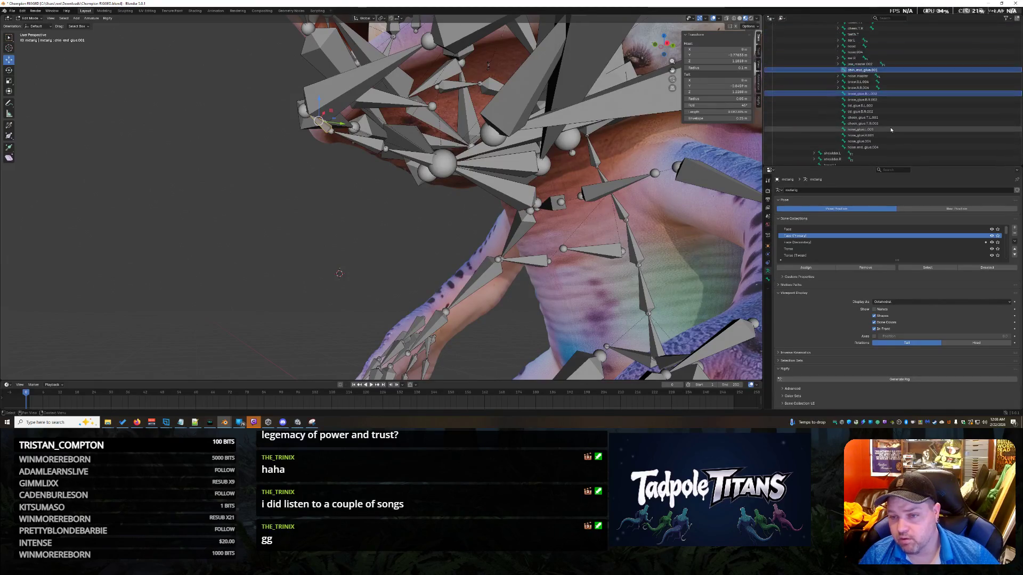
scroll(890, 129, "up", 2)
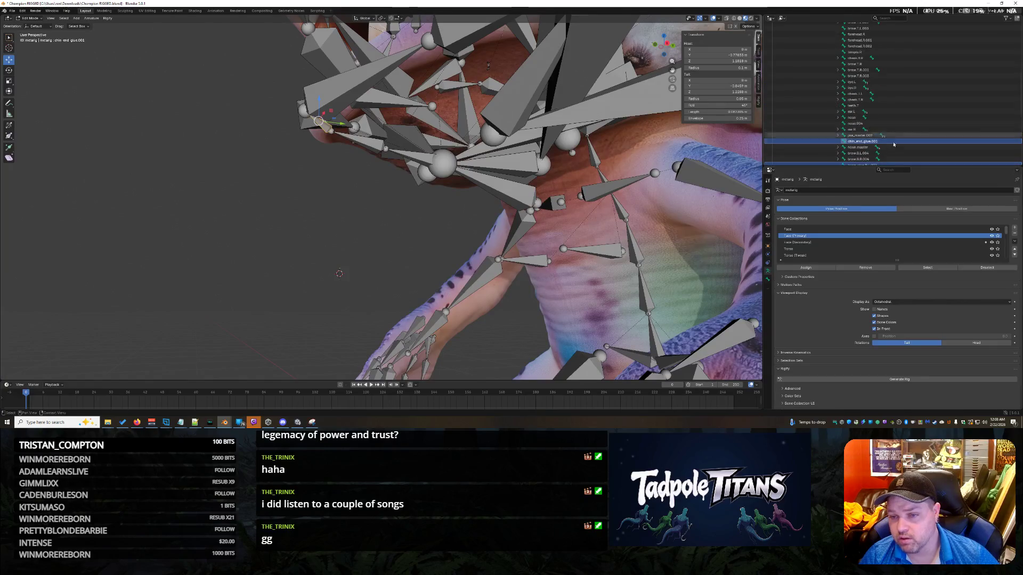
scroll(903, 113, "up", 10)
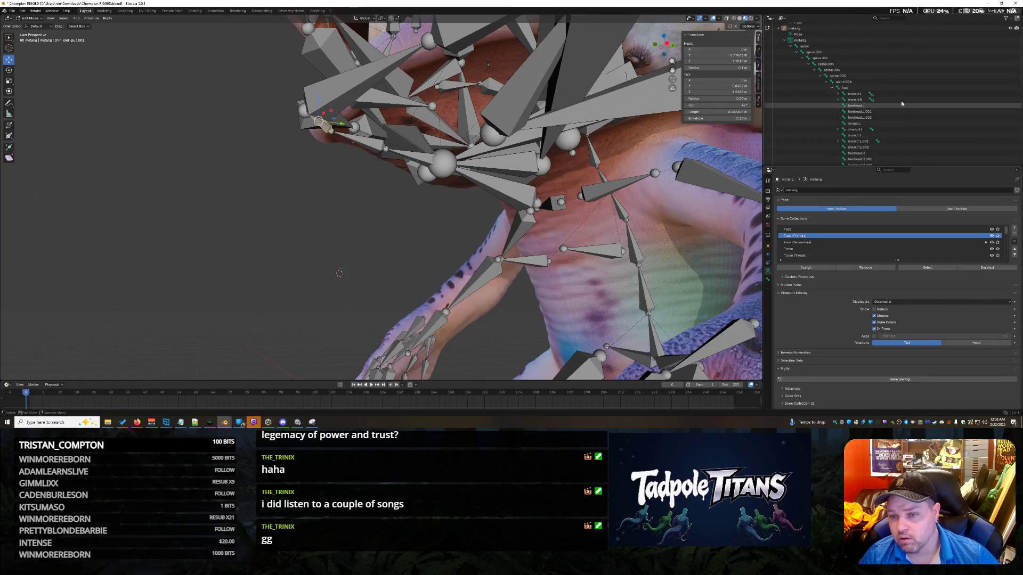
scroll(898, 88, "down", 8)
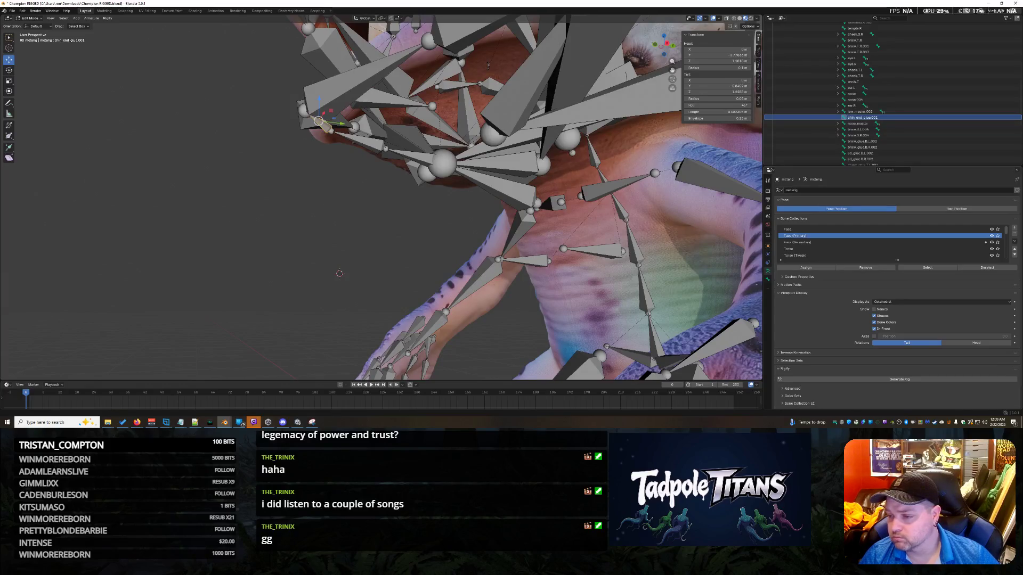
left_click(768, 246)
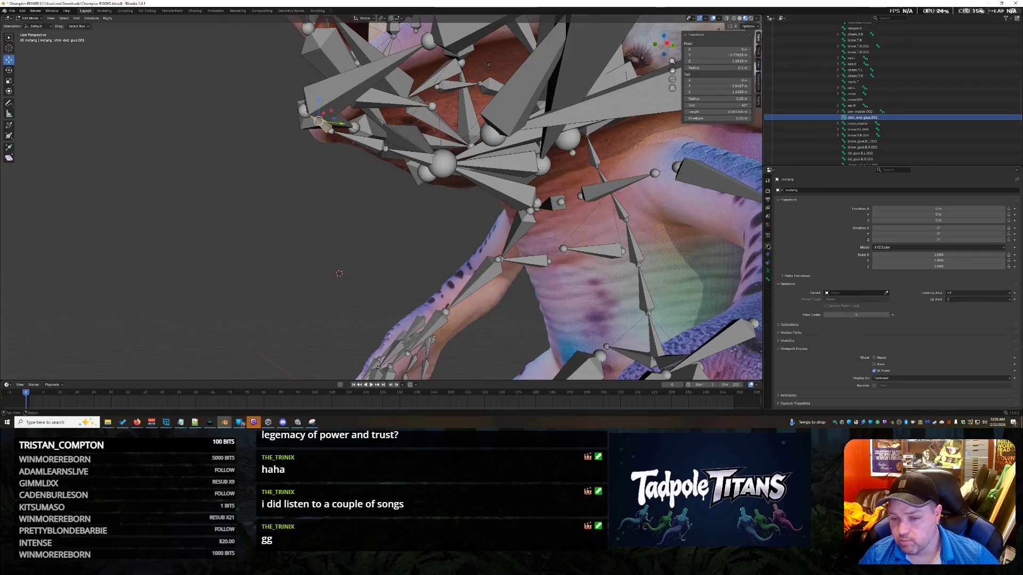
right_click(879, 118)
left_click(913, 117)
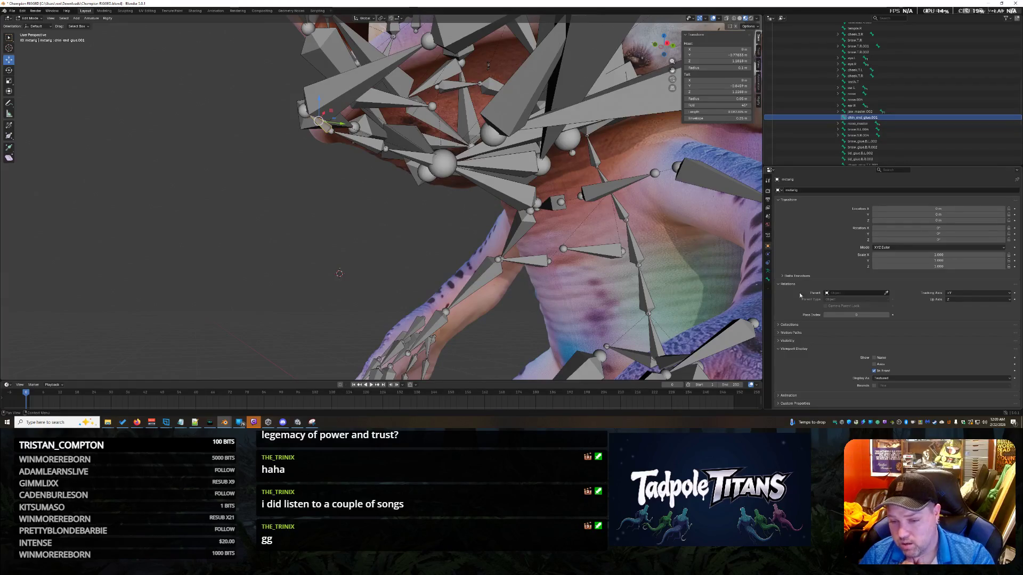
left_click(779, 201)
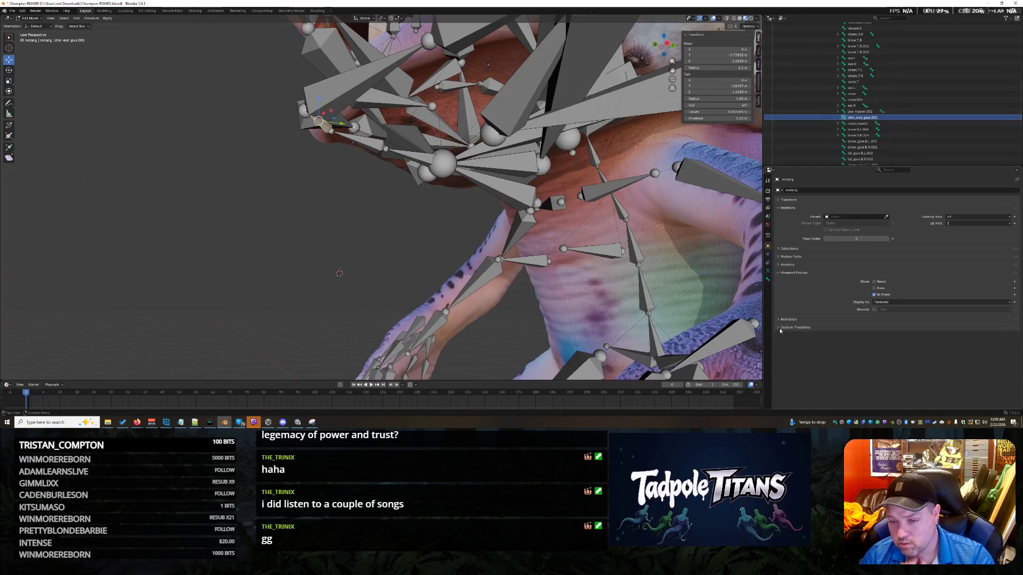
left_click(768, 280)
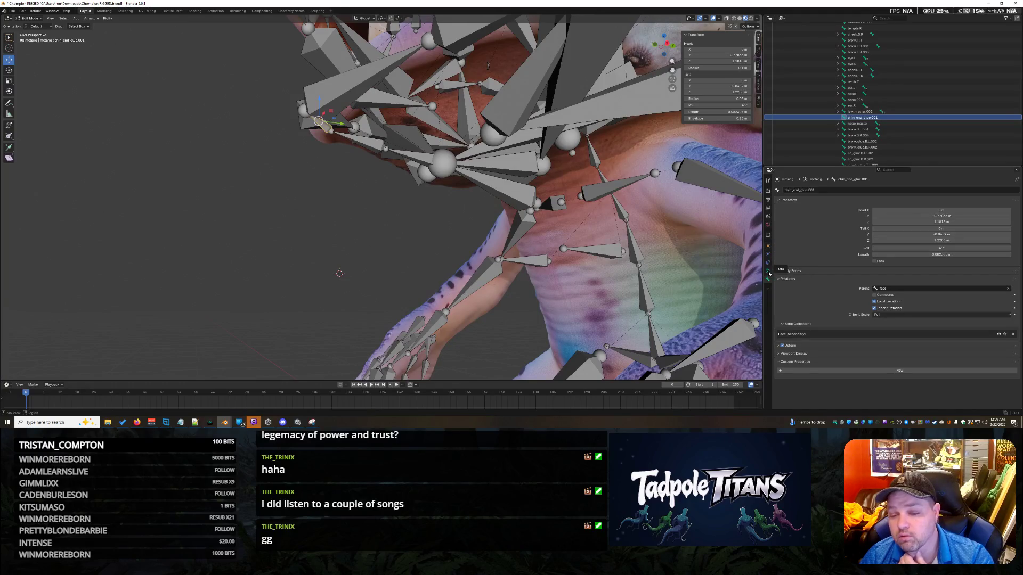
left_click(768, 271)
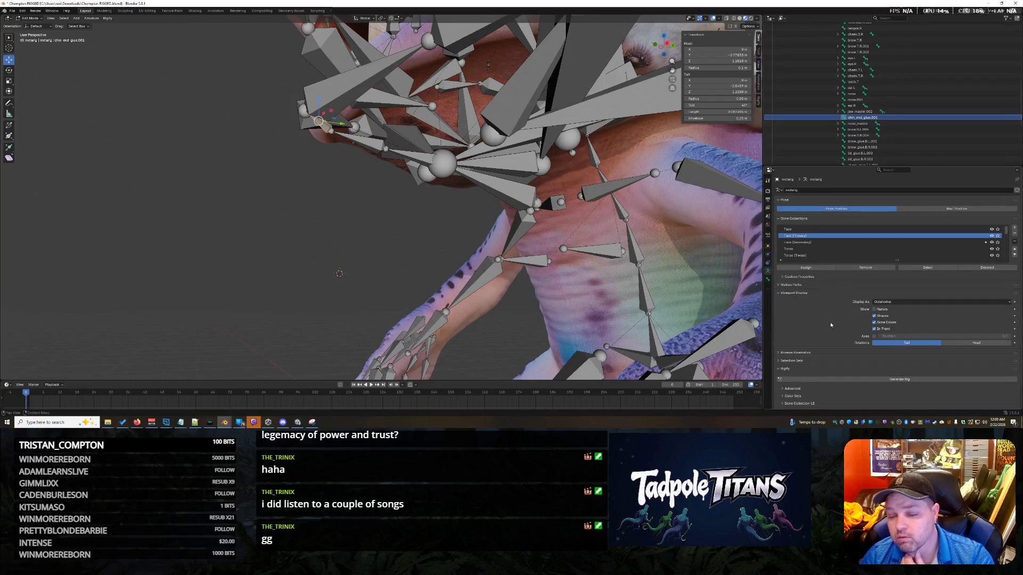
scroll(824, 333, "down", 1)
left_click(820, 381)
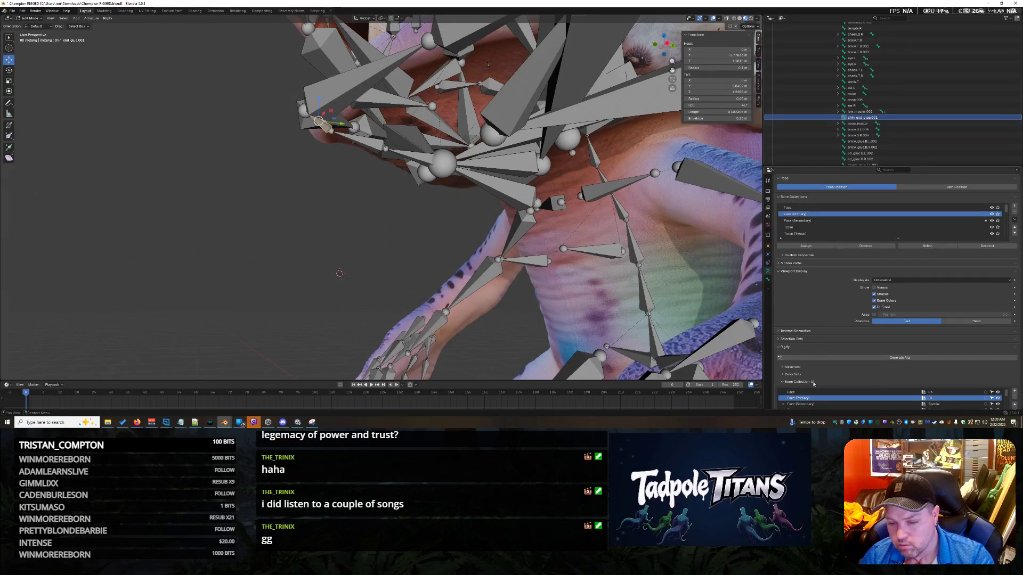
scroll(822, 368, "down", 1)
scroll(823, 370, "up", 5)
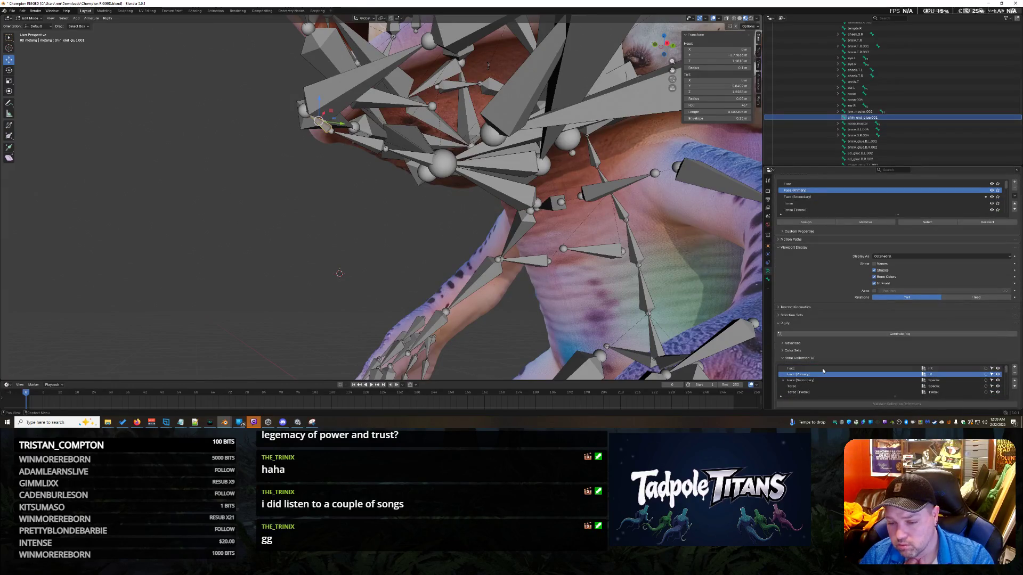
left_click(781, 360)
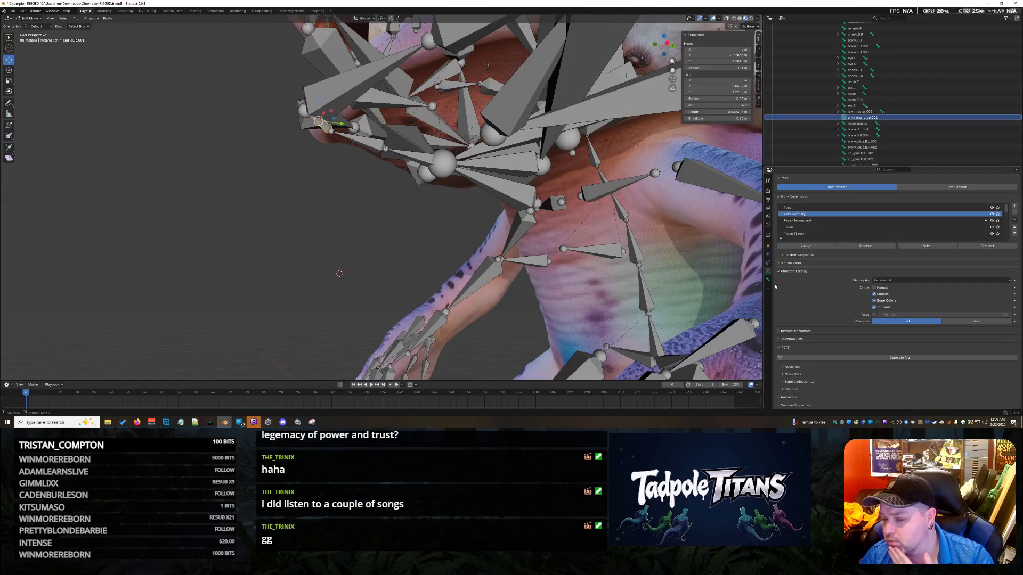
left_click(777, 332)
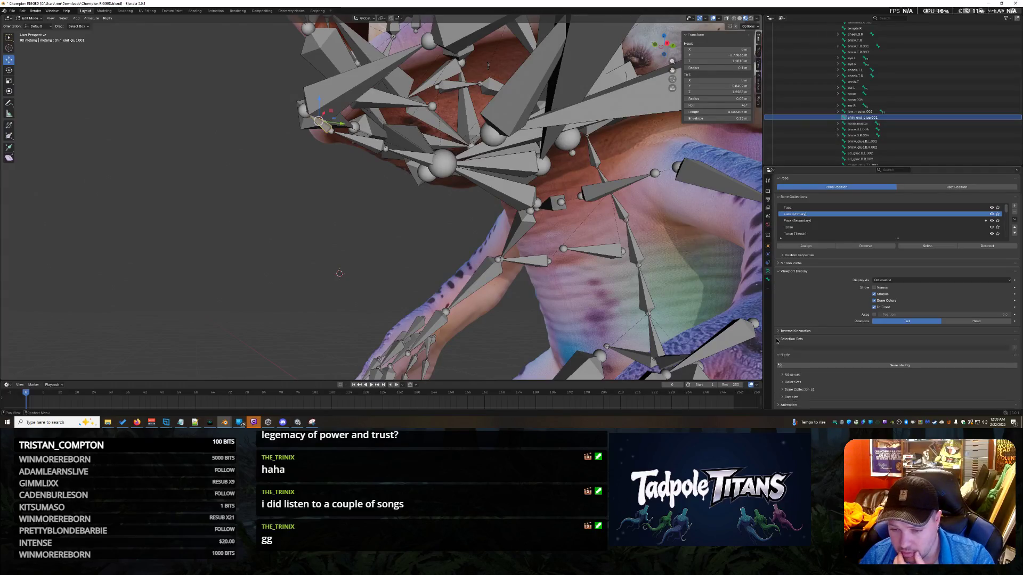
left_click(778, 332)
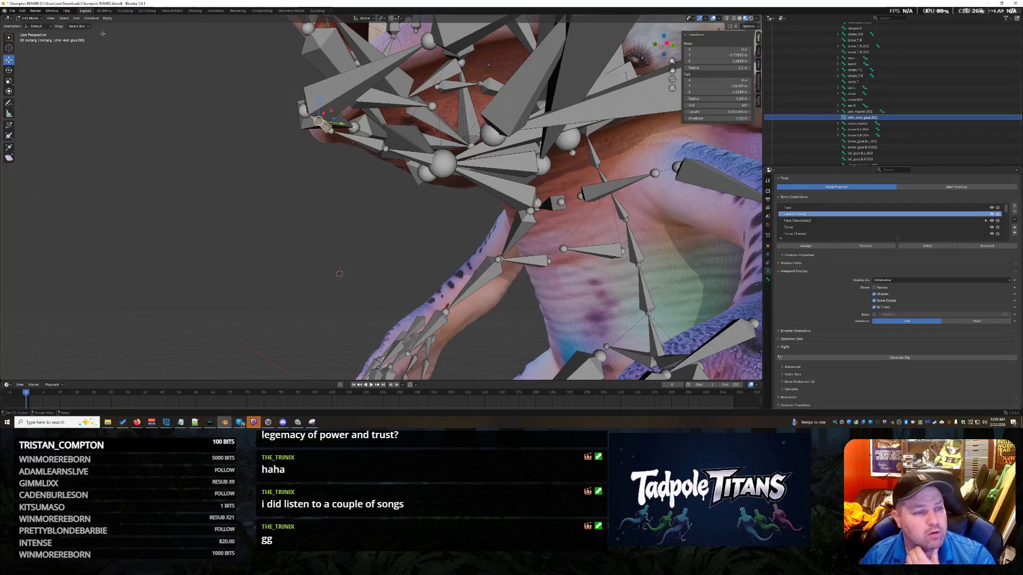
left_click(107, 18)
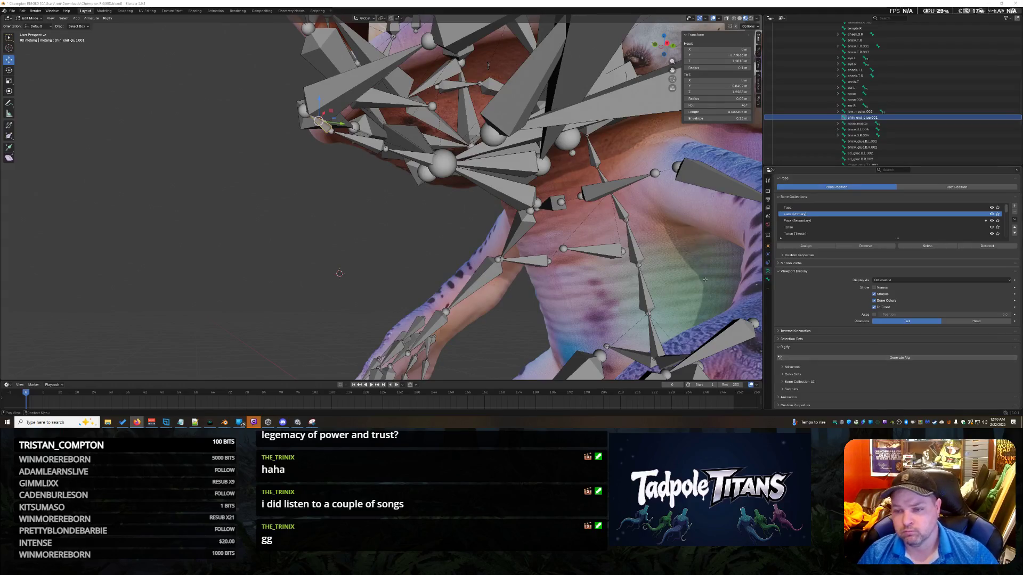
key("Home")
- Orbit to a front view, select all metarig bones, and attempt Generate Rig
left_click_drag(297, 210, 318, 225)
middle_click_drag(318, 225, 485, 290)
key("a")
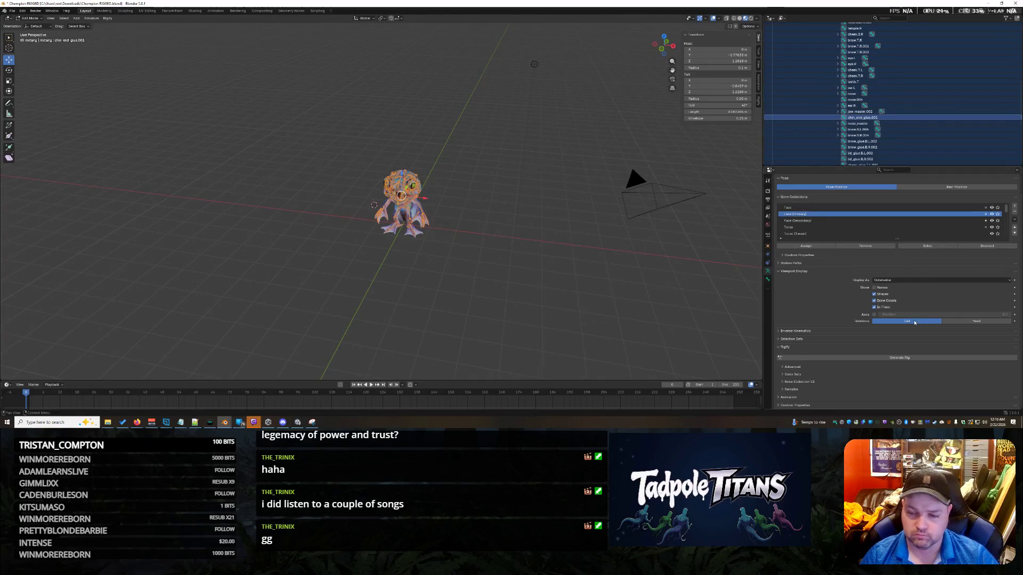
left_click(850, 358)
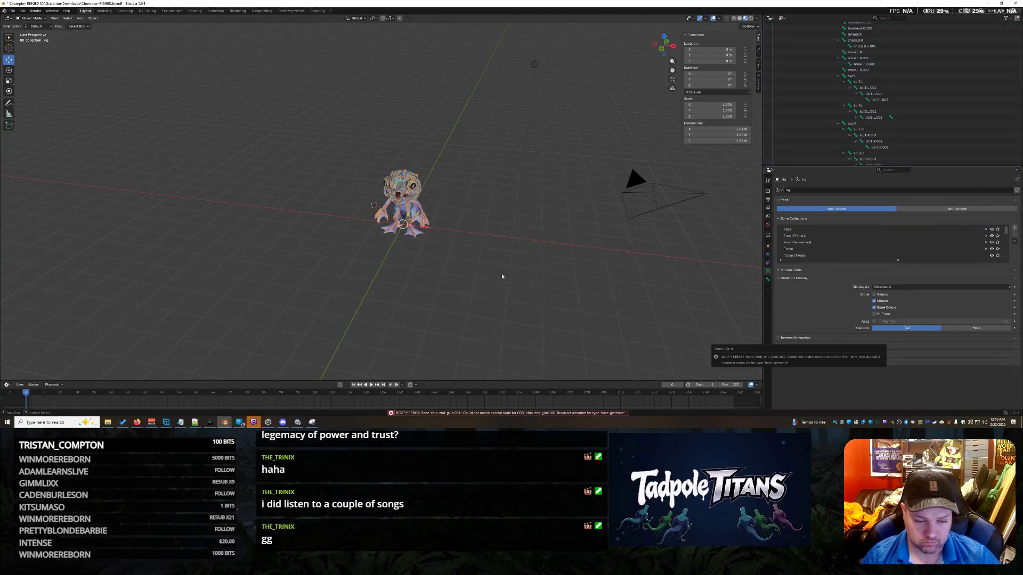
- Clear the selection, zoom in, and select the chin_end_glue.001 bone
left_click(502, 273)
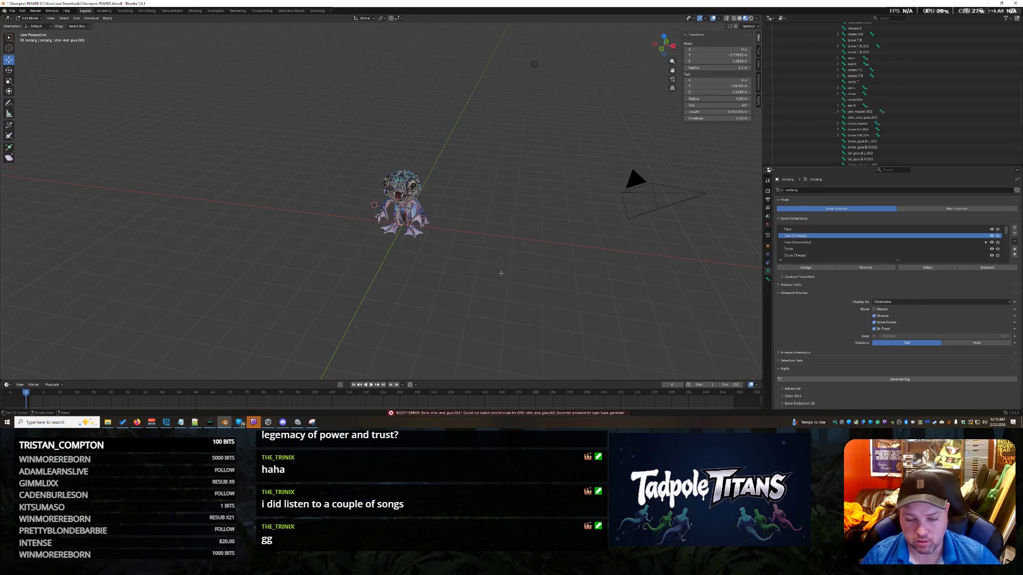
scroll(508, 282, "up", 8)
mouse_move(511, 280)
middle_mouse_down()
mouse_move(547, 260)
mouse_move(538, 255)
middle_mouse_up()
scroll(416, 155, "up", 6)
left_click(382, 123)
mouse_move(384, 128)
middle_mouse_down()
mouse_move(437, 203)
mouse_move(480, 229)
mouse_move(522, 224)
middle_mouse_up()
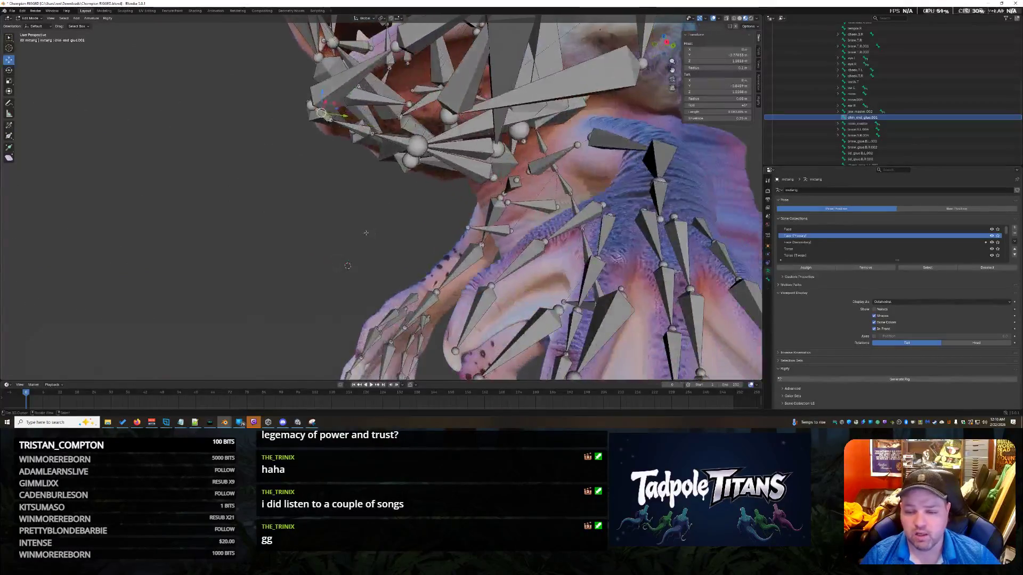
- Show chin_end_glue.001's Bone properties in Pose Mode, scrolled to its Rigify Type panel
scroll(871, 196, "down", 1)
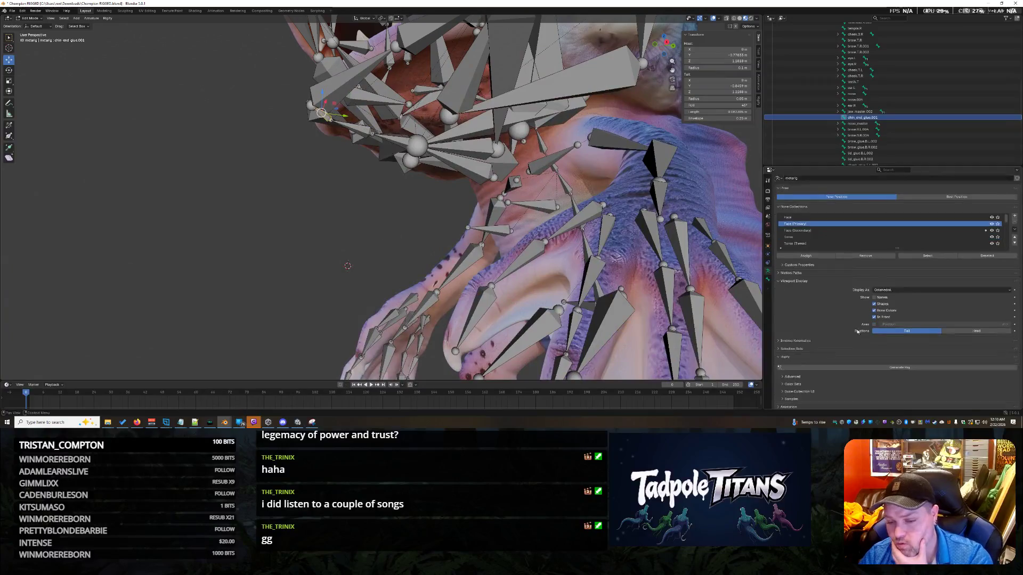
left_click(768, 279)
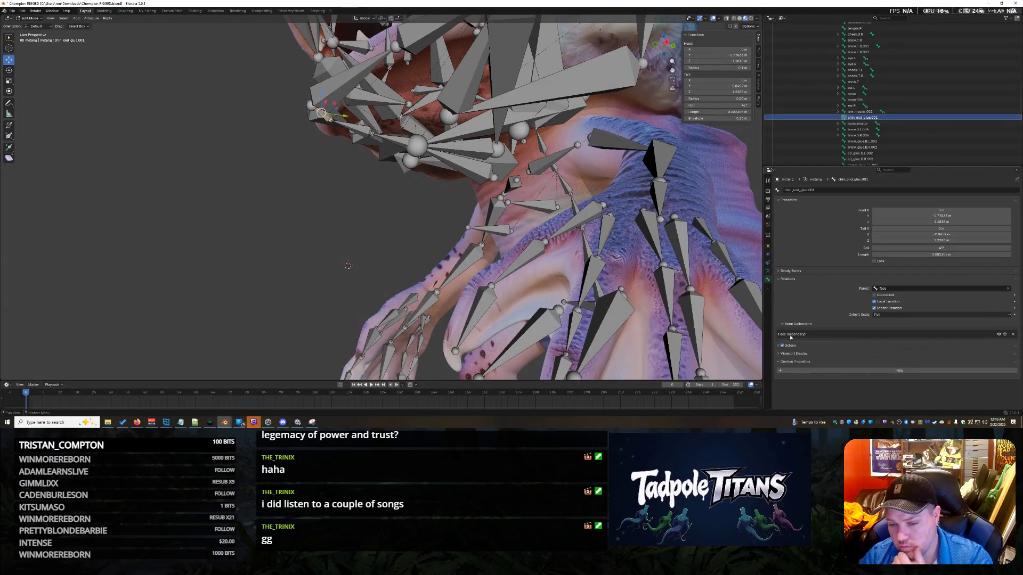
left_click(30, 18)
left_click(32, 38)
scroll(852, 319, "down", 5)
scroll(833, 393, "down", 1)
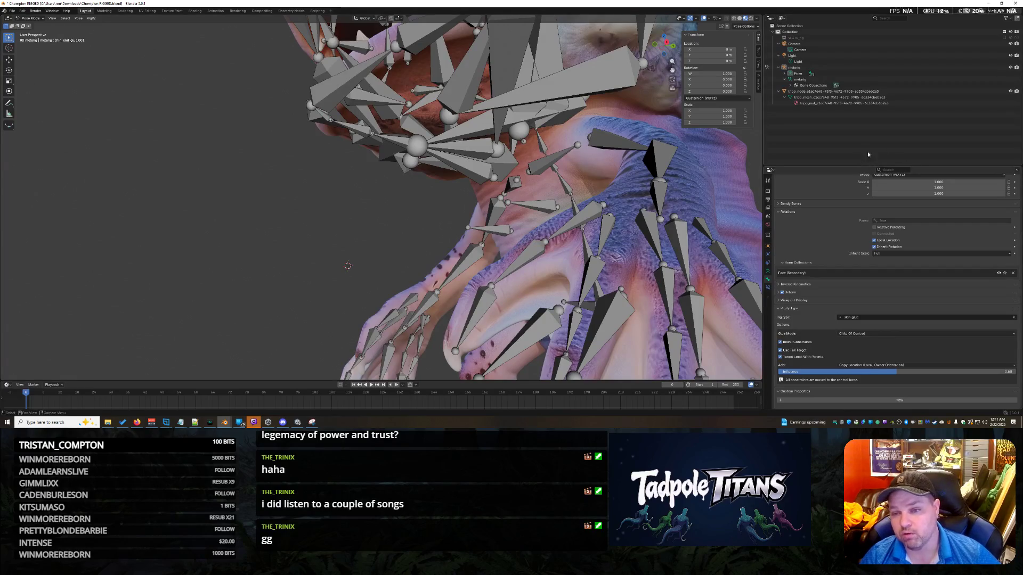
- Switch the metarig to Object Mode and select the armature
left_click(326, 119)
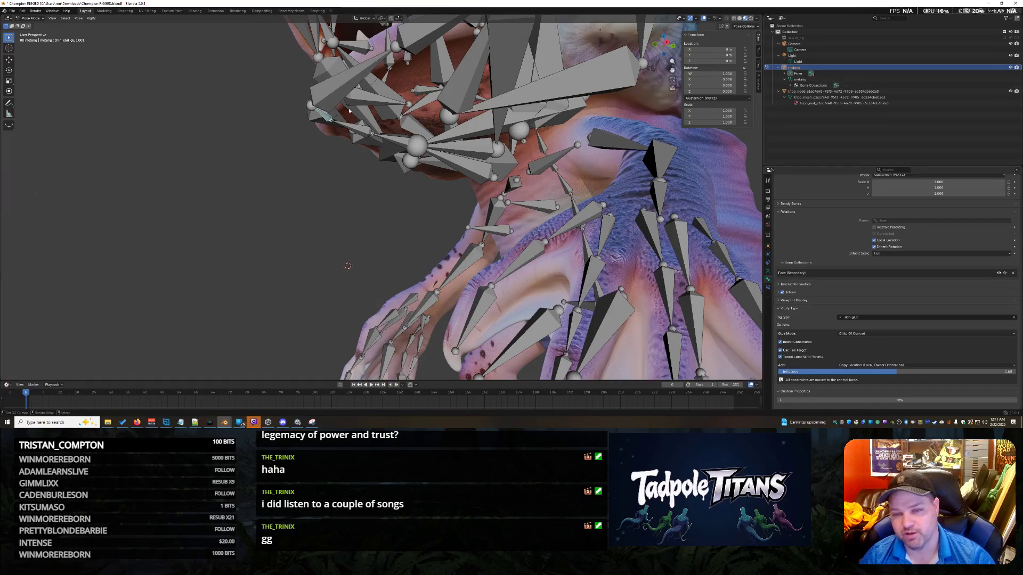
left_click(31, 18)
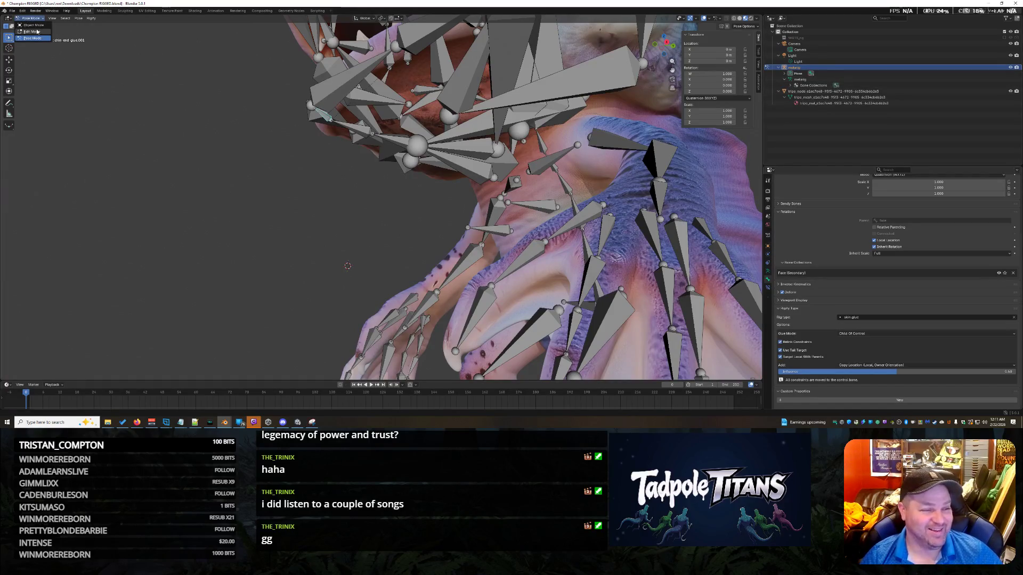
left_click(32, 25)
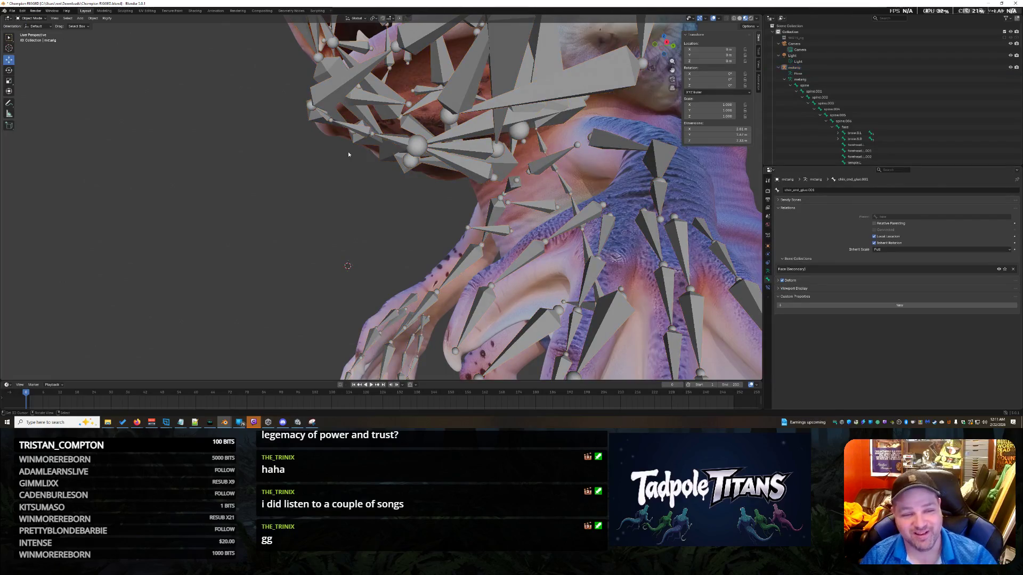
left_click(326, 122)
- Expand the Outliner hierarchy down to Pose and inspect the cheek.B.R bone
scroll(897, 145, "down", 10)
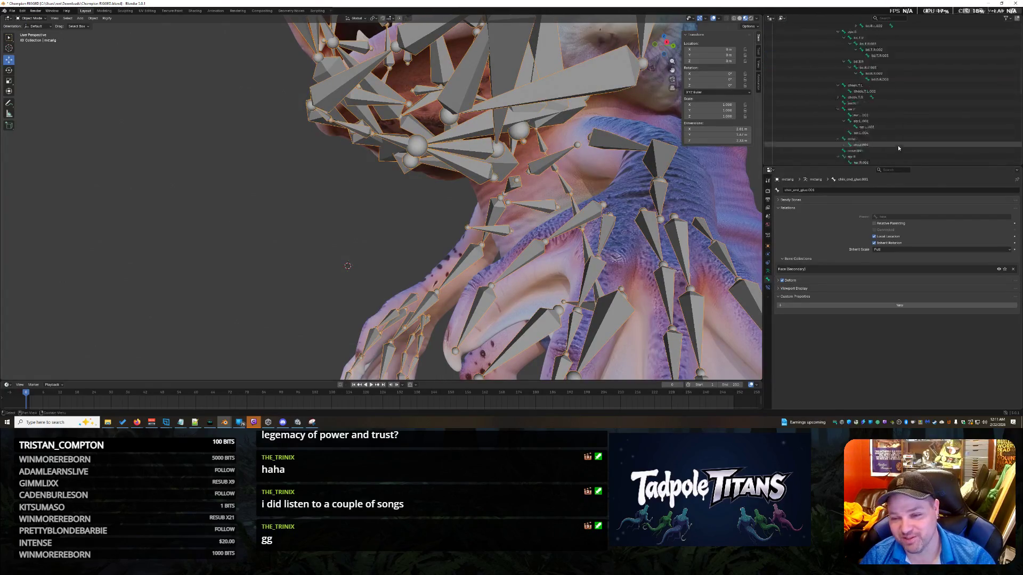
scroll(897, 150, "up", 5)
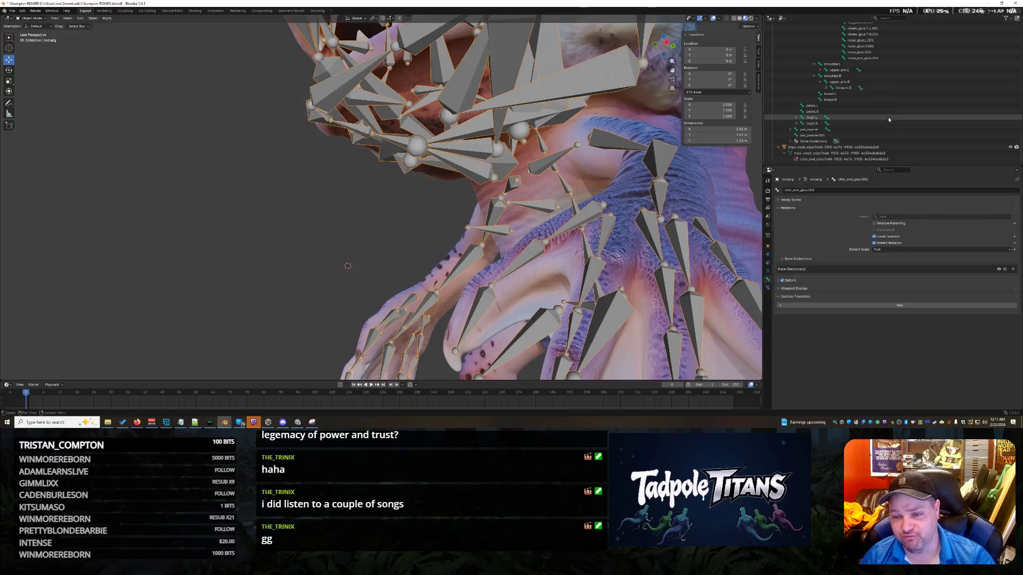
scroll(899, 137, "up", 5)
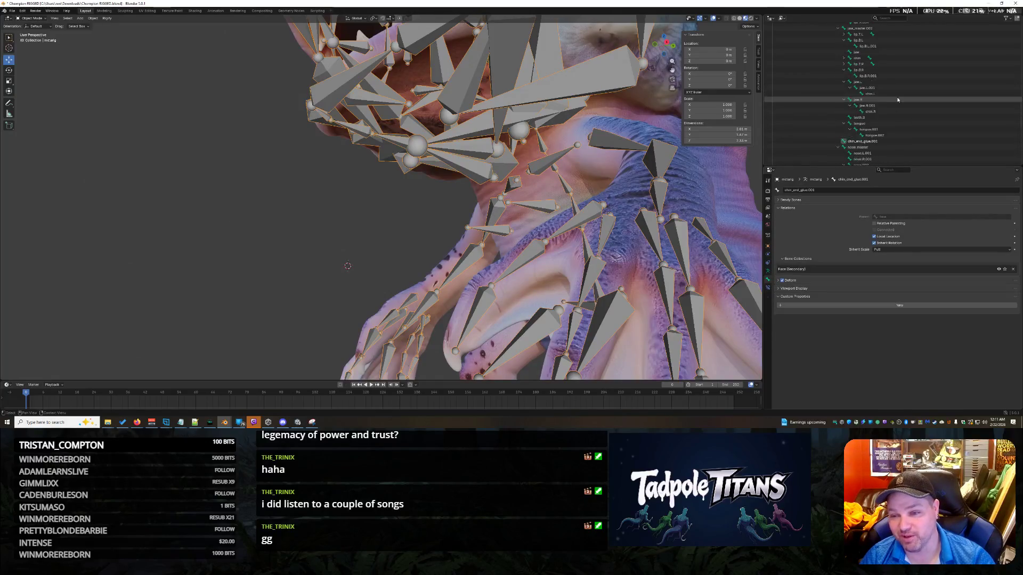
scroll(901, 101, "up", 5)
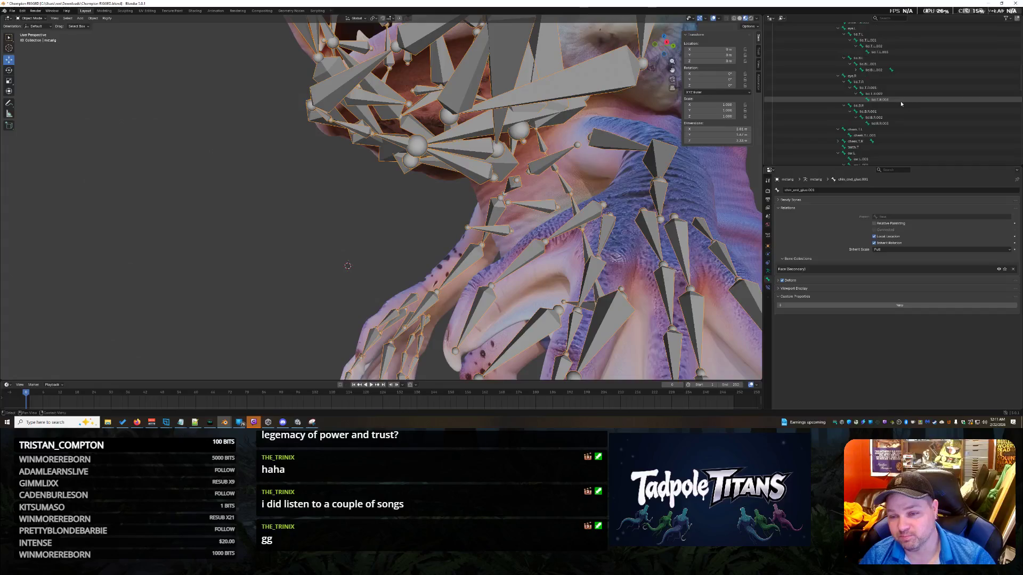
scroll(899, 109, "up", 4)
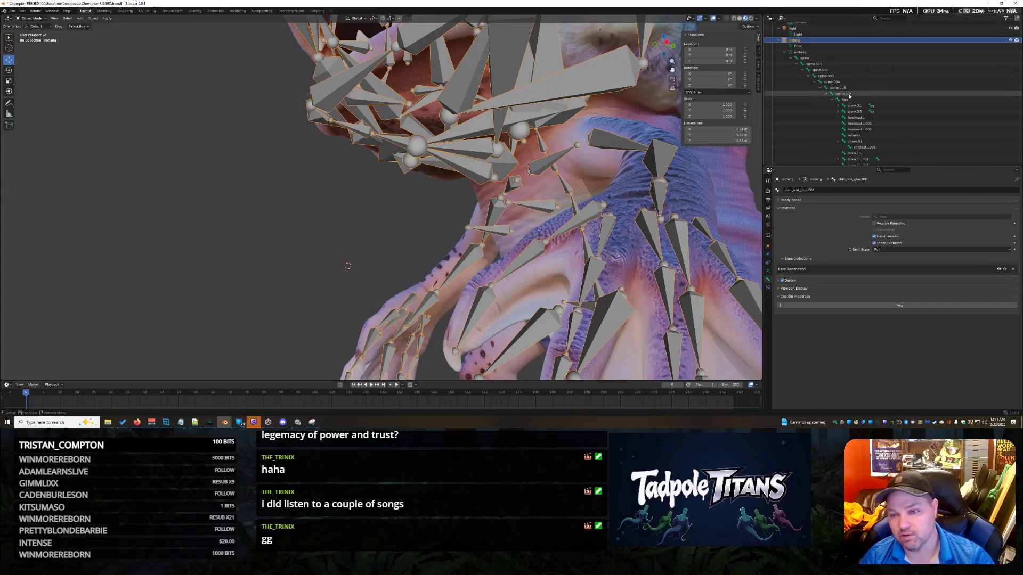
key("Down")
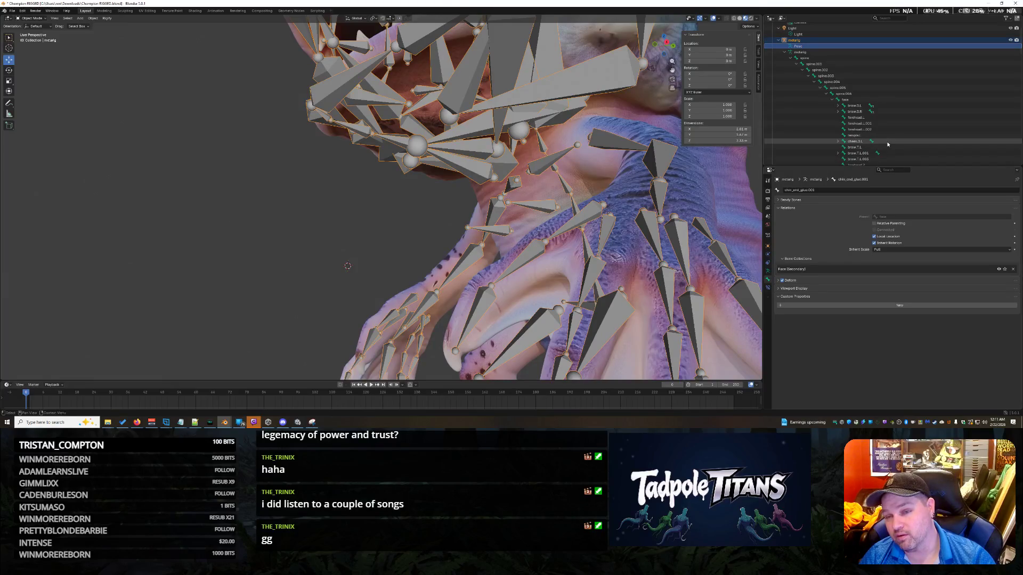
scroll(884, 133, "down", 5)
left_click(869, 68)
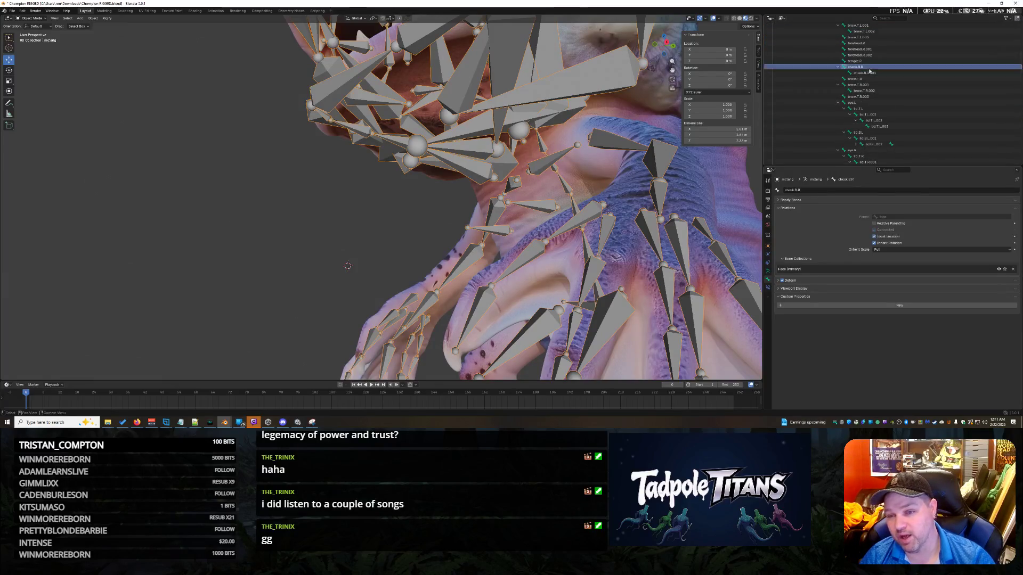
key("Left")
key("Left")
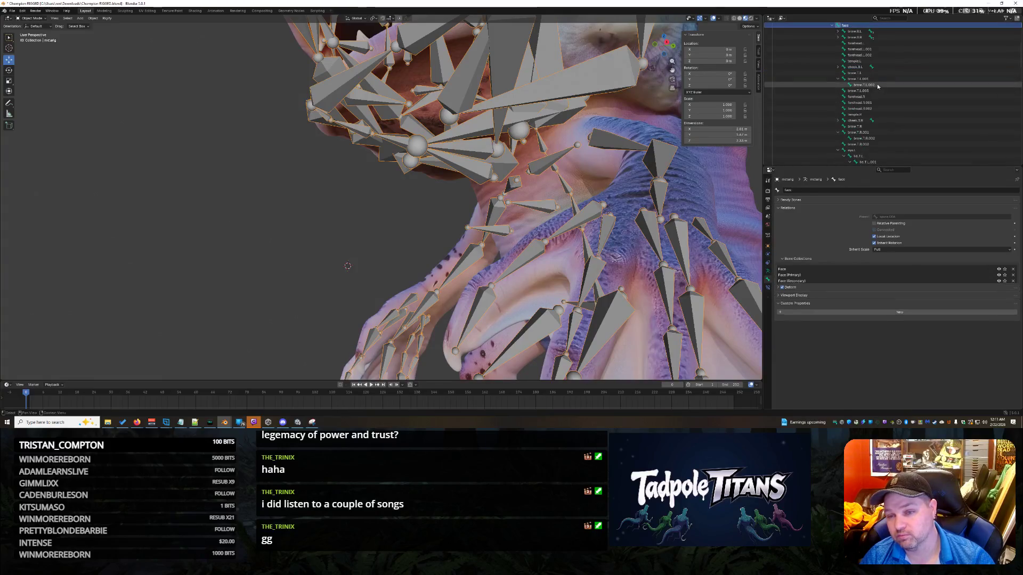
- Inspect cheek_glue.T.R.001, brow.B.R.004, and the parent face bone
scroll(891, 119, "down", 5)
scroll(891, 118, "down", 5)
scroll(889, 117, "down", 10)
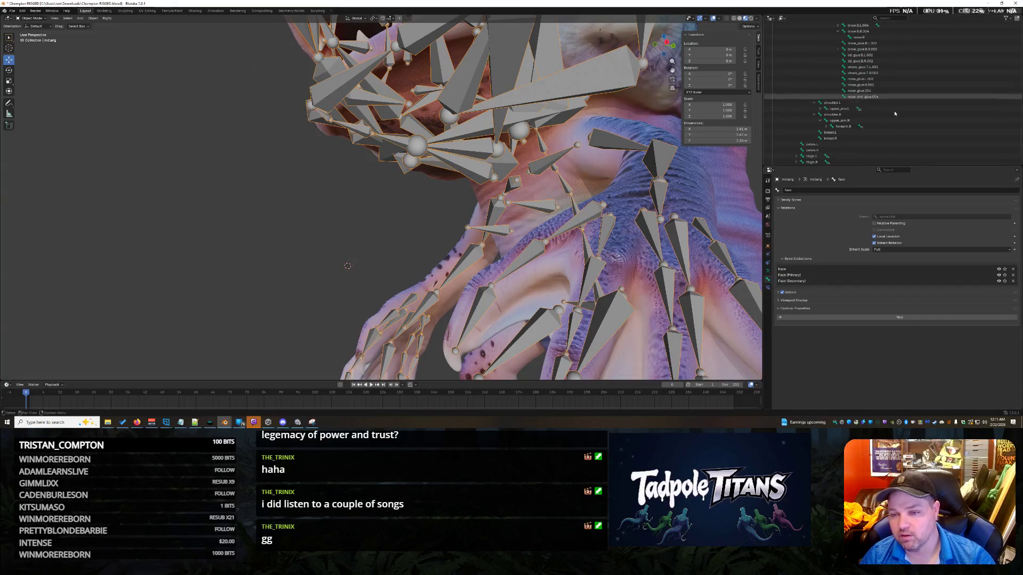
scroll(895, 107, "up", 1)
left_click(898, 83)
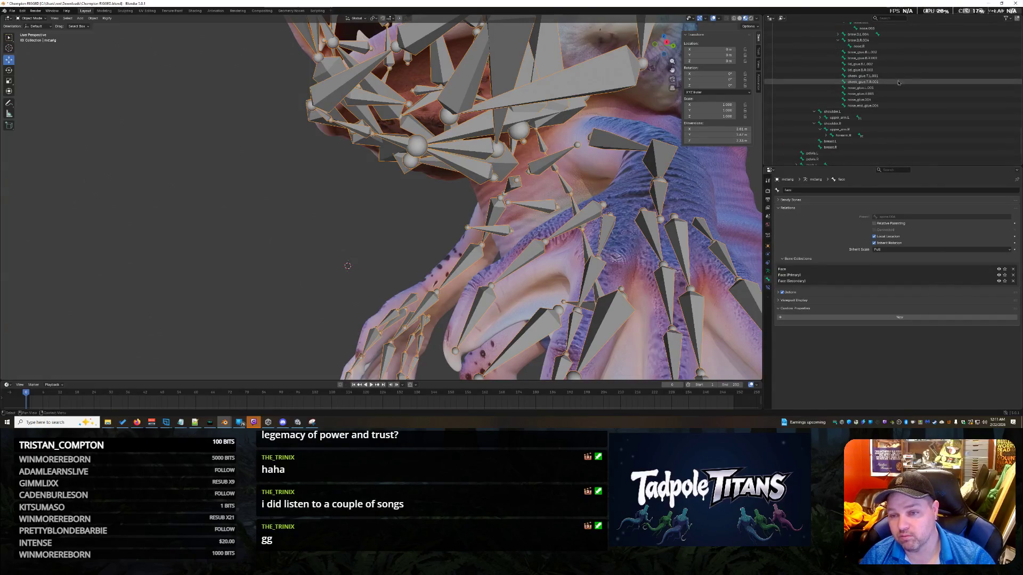
scroll(897, 85, "up", 5)
left_click(873, 100)
scroll(879, 98, "up", 10)
left_click(889, 94)
scroll(889, 91, "up", 2)
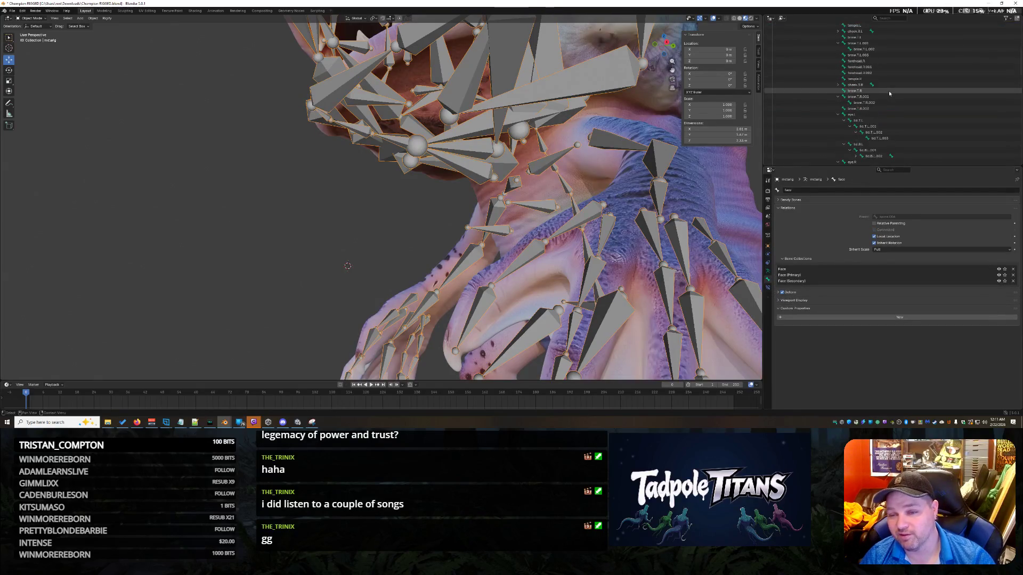